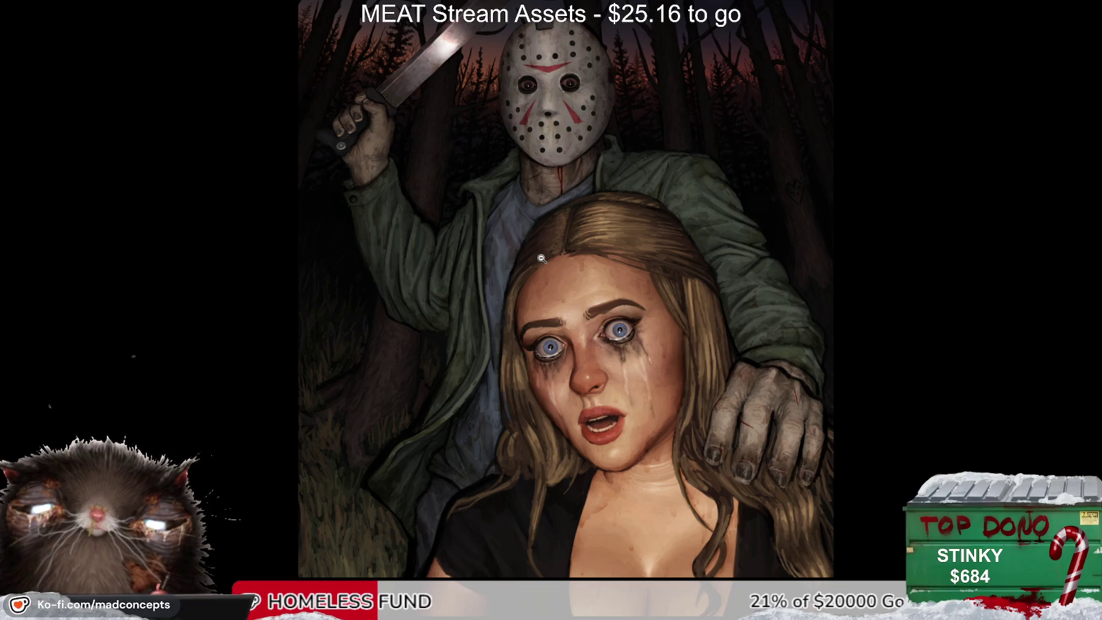
Step: Scroll-zoom in close on the hockey mask and the raised machete
key(Right)
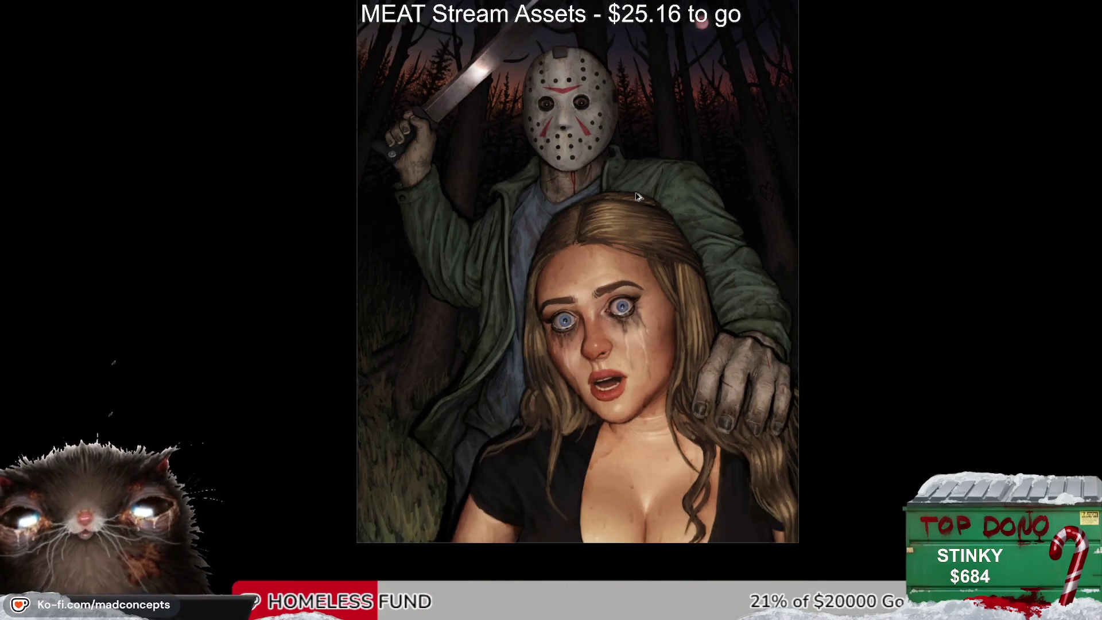
scroll(615, 161, up, 3)
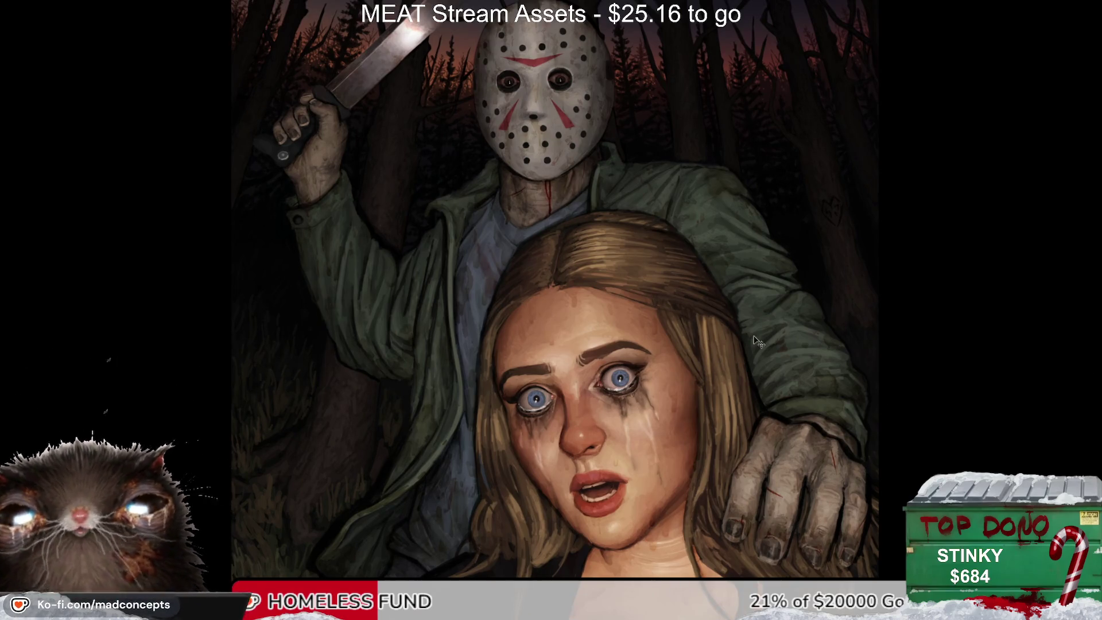
scroll(692, 326, down, 2)
scroll(692, 326, up, 1)
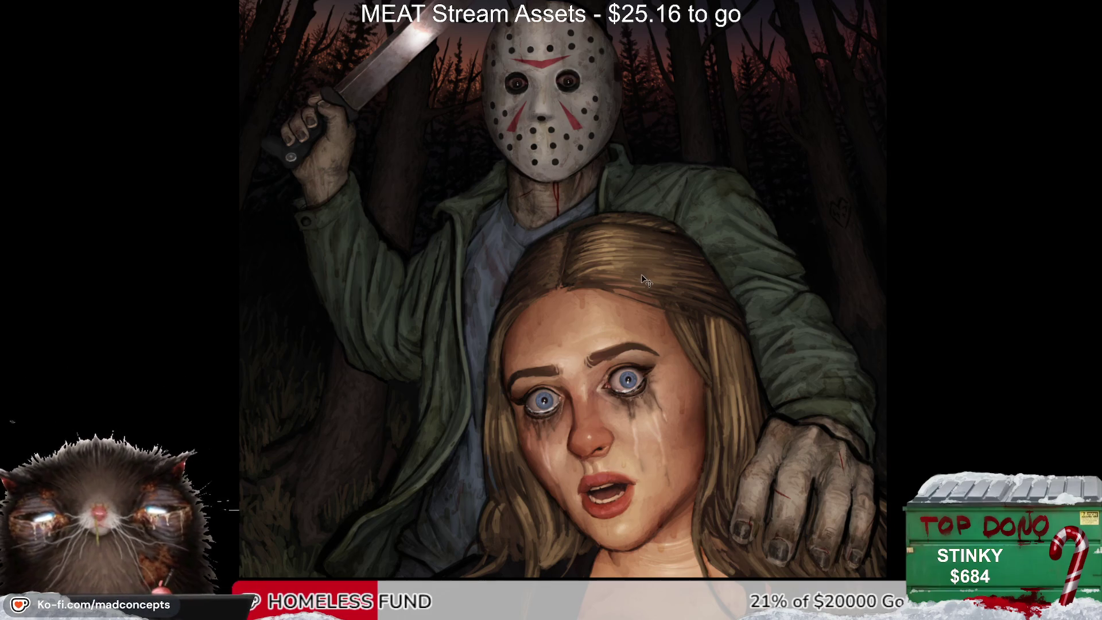
scroll(545, 237, up, 3)
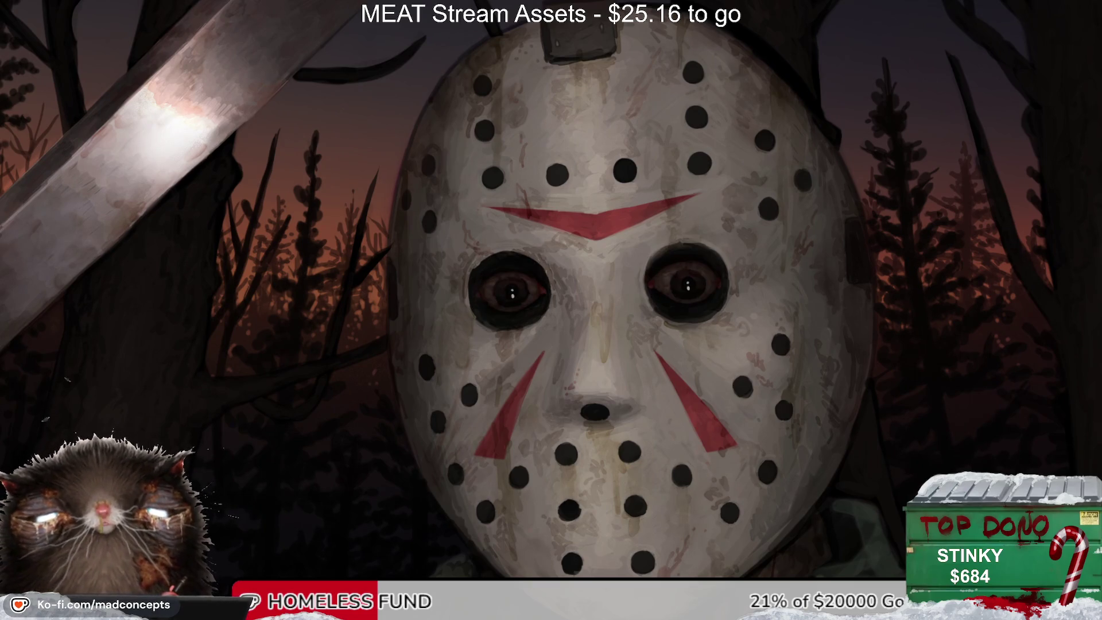
Step: Recentre on the mask, then zoom out until the killer, machete and red moon show together
scroll(707, 298, right, 2)
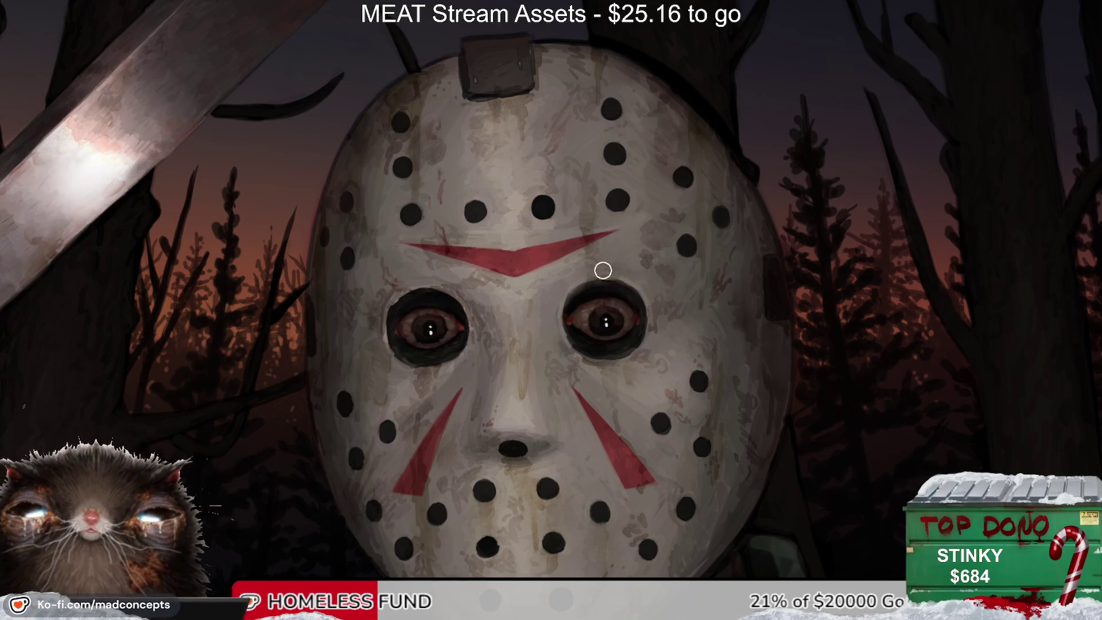
drag(505, 308, 581, 346)
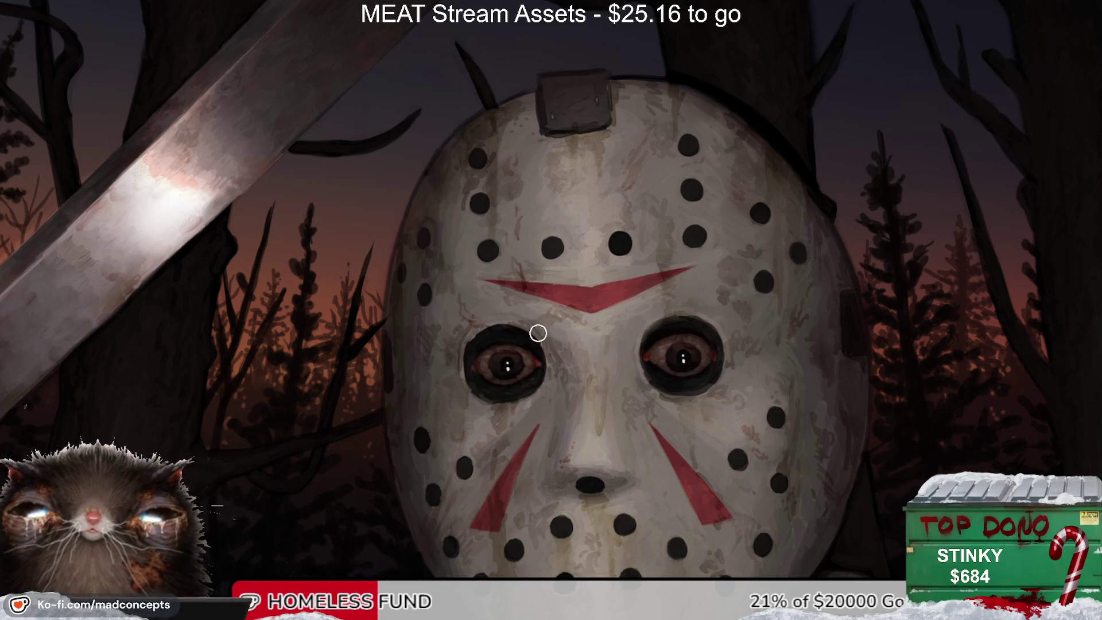
alt+click(504, 380)
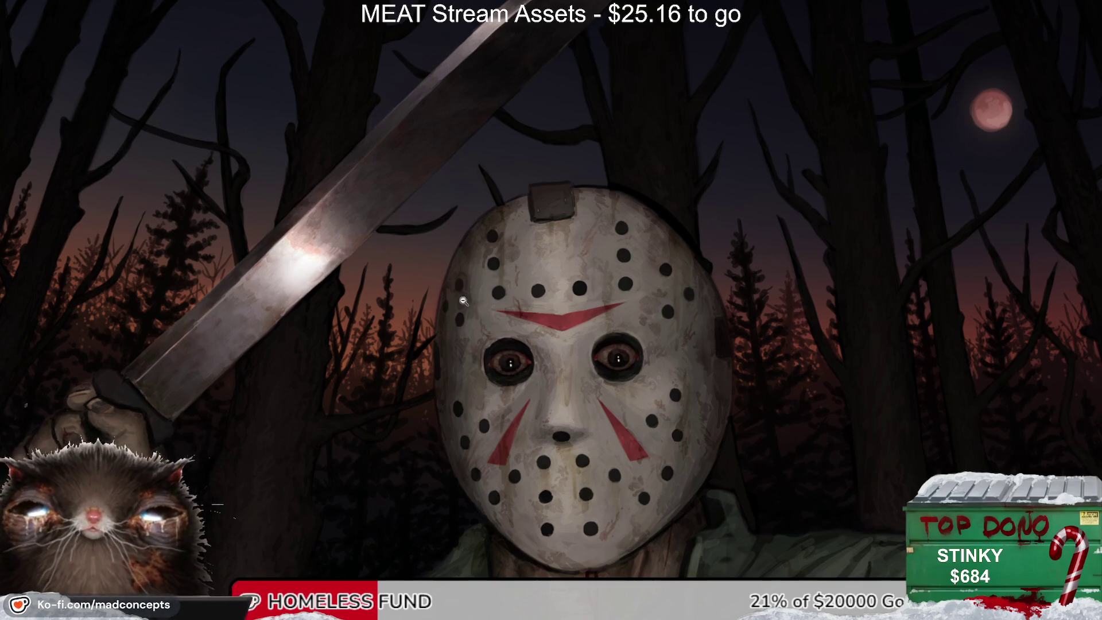
click(442, 307)
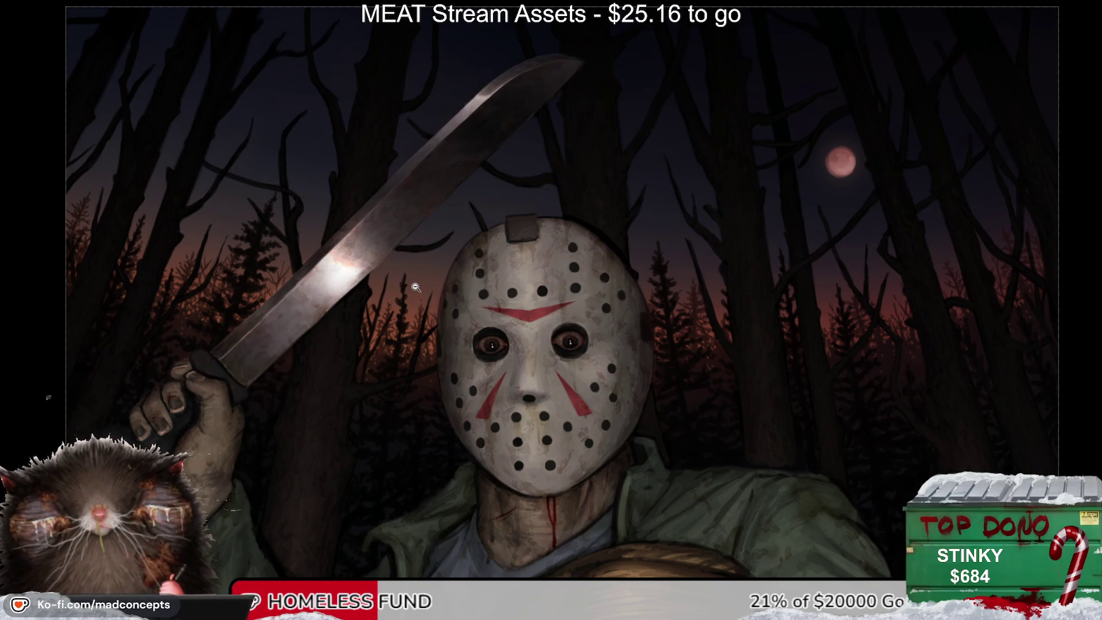
Step: Undo the faint white strokes, tilt the view, and paint a light highlight streak across the mask
scroll(463, 306, up, 2)
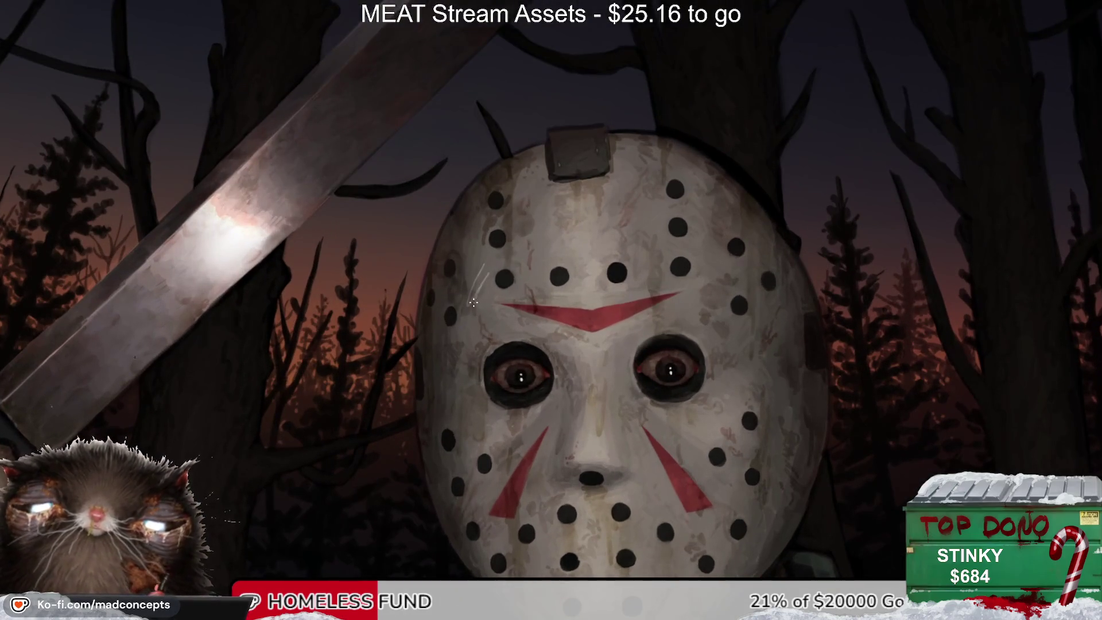
key(ctrl+z)
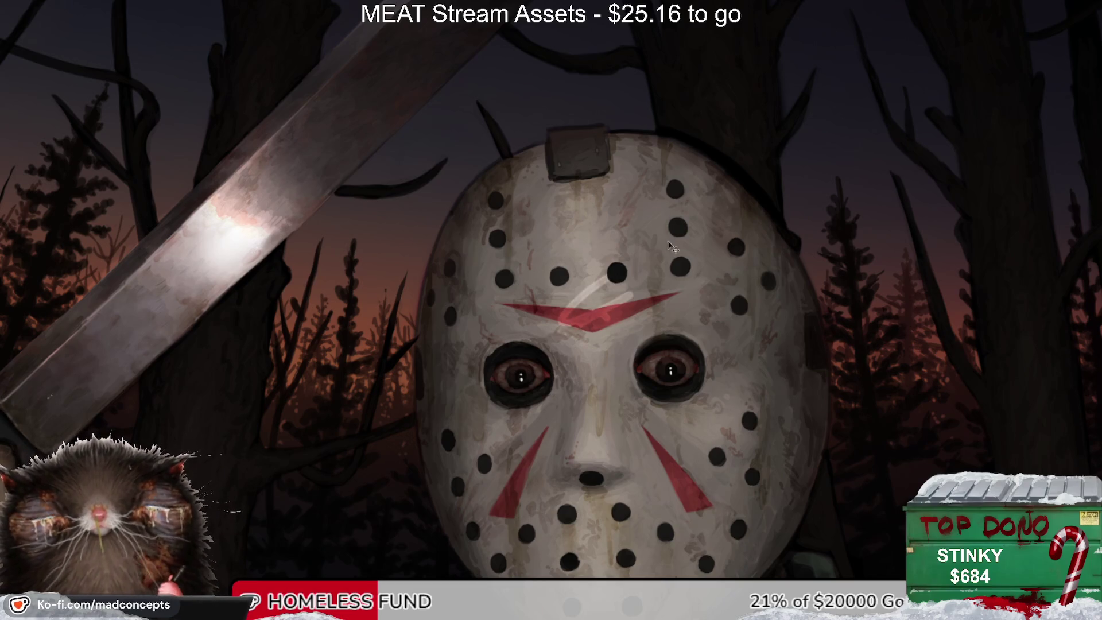
mouse_move(662, 443)
mouse_down()
mouse_move(474, 451)
mouse_move(465, 320)
mouse_move(551, 283)
mouse_up()
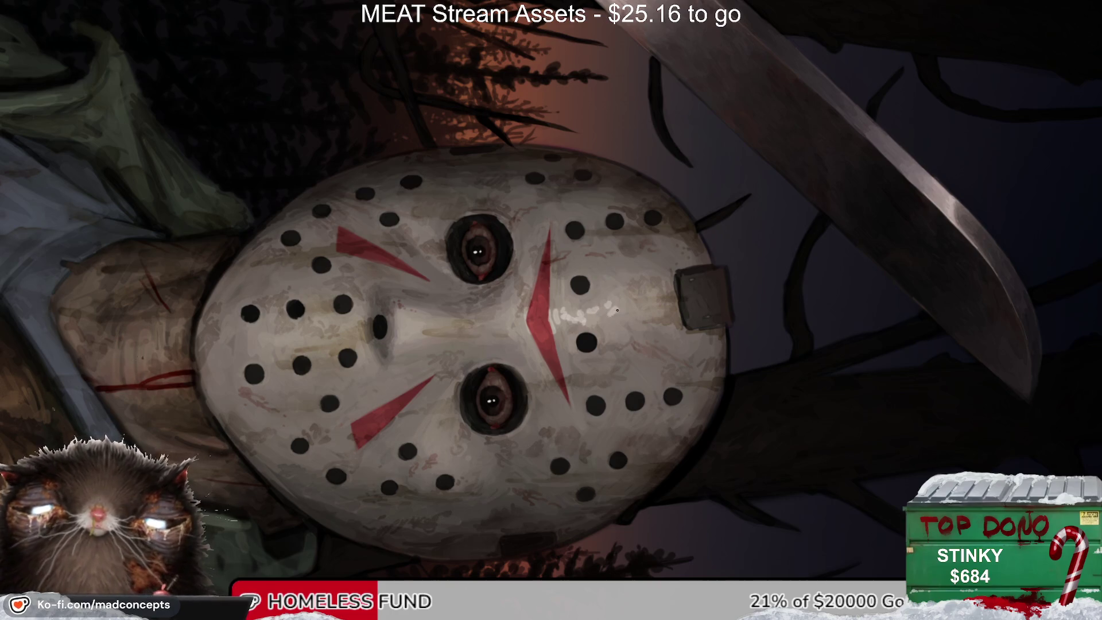
drag(622, 297, 627, 303)
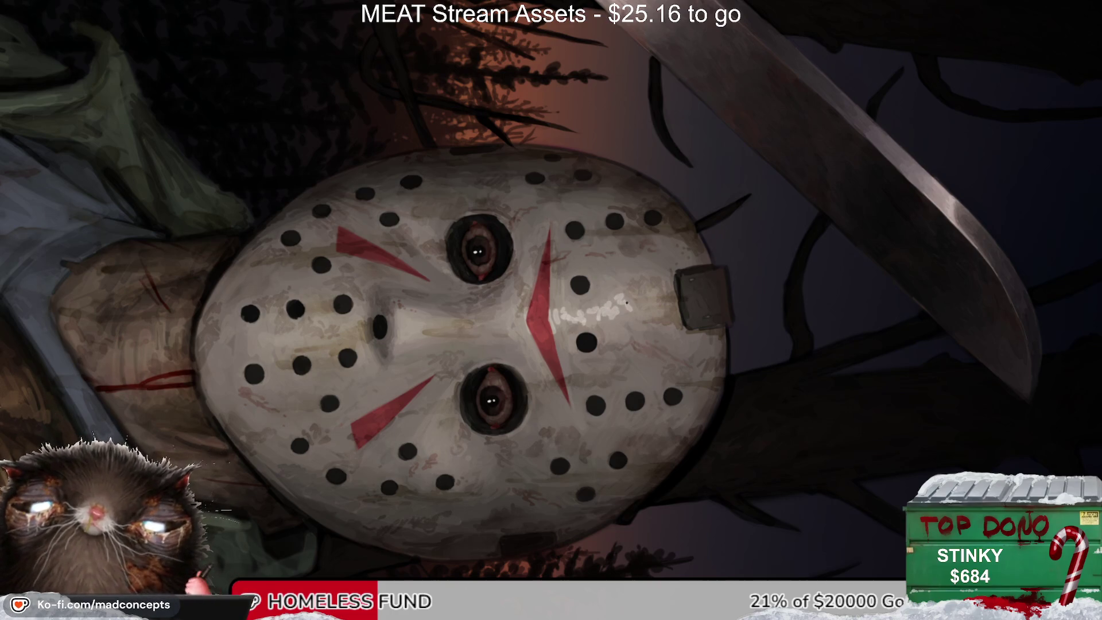
key(bracketright)
key(bracketright)
key(bracketright)
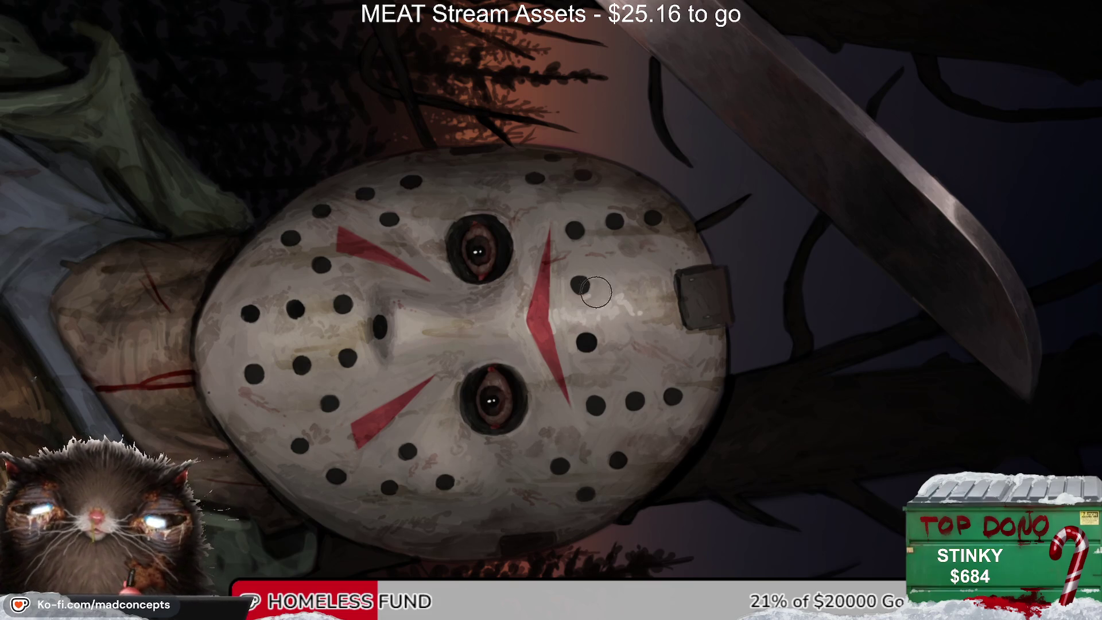
key(bracketleft)
key(bracketleft)
key(bracketleft)
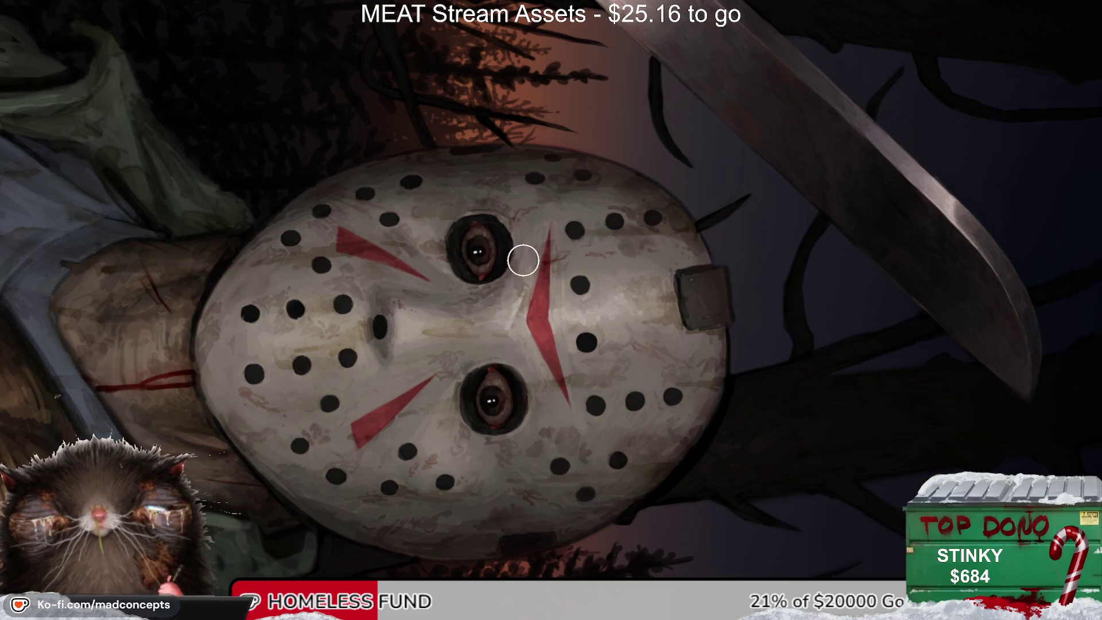
Step: Check the mirrored composition, then brush light highlight strokes down the mask's nose bridge
key(5)
key(m)
key(6)
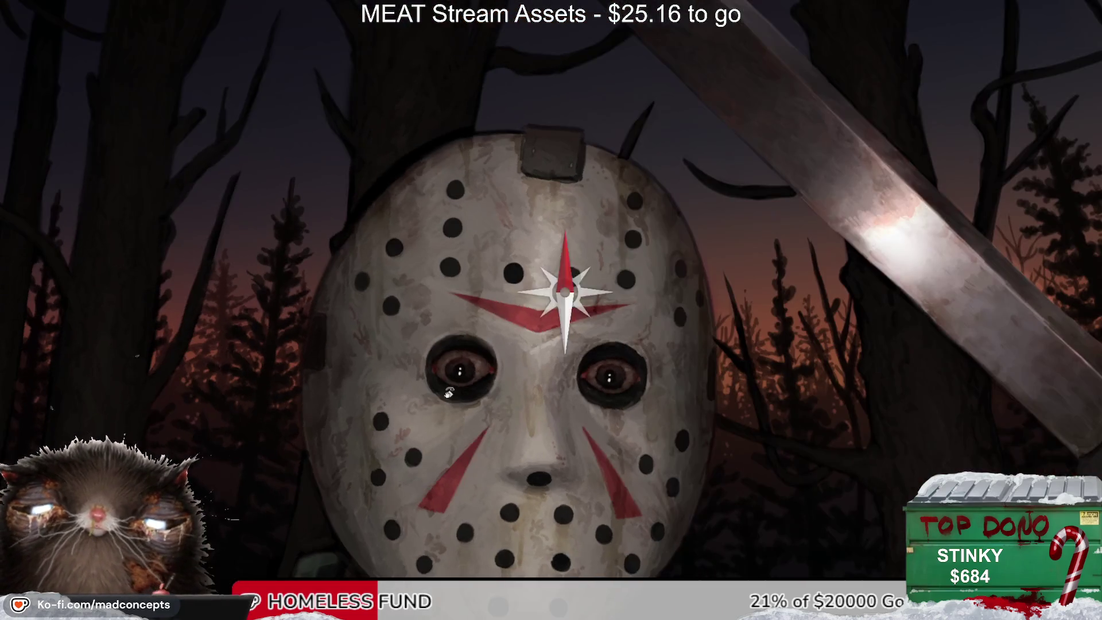
key(2)
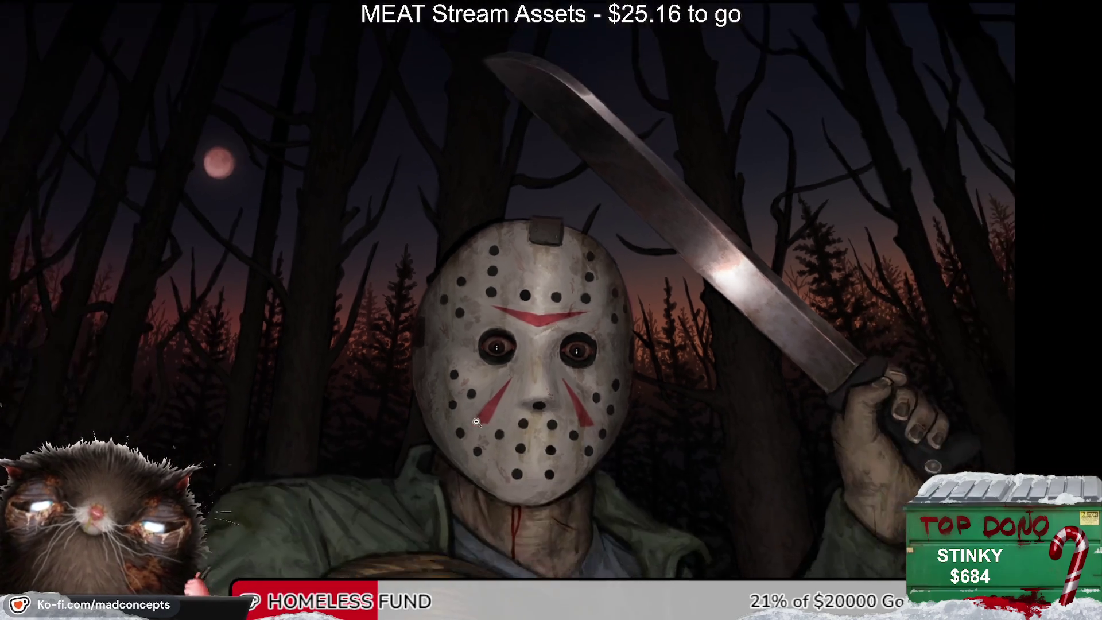
key(6)
key(5)
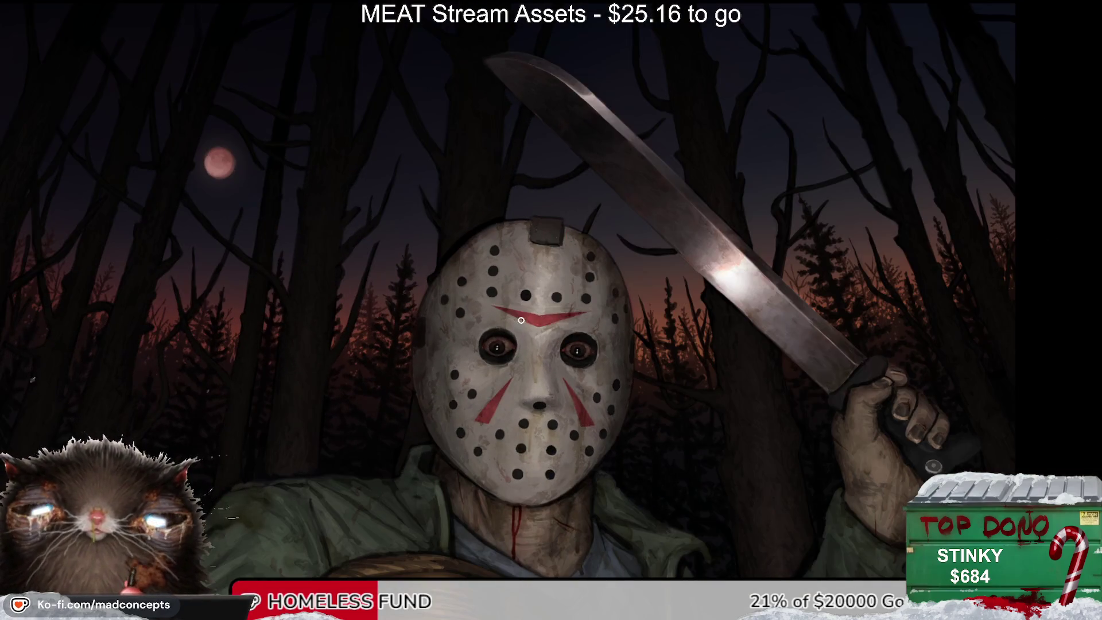
scroll(543, 340, up, 2)
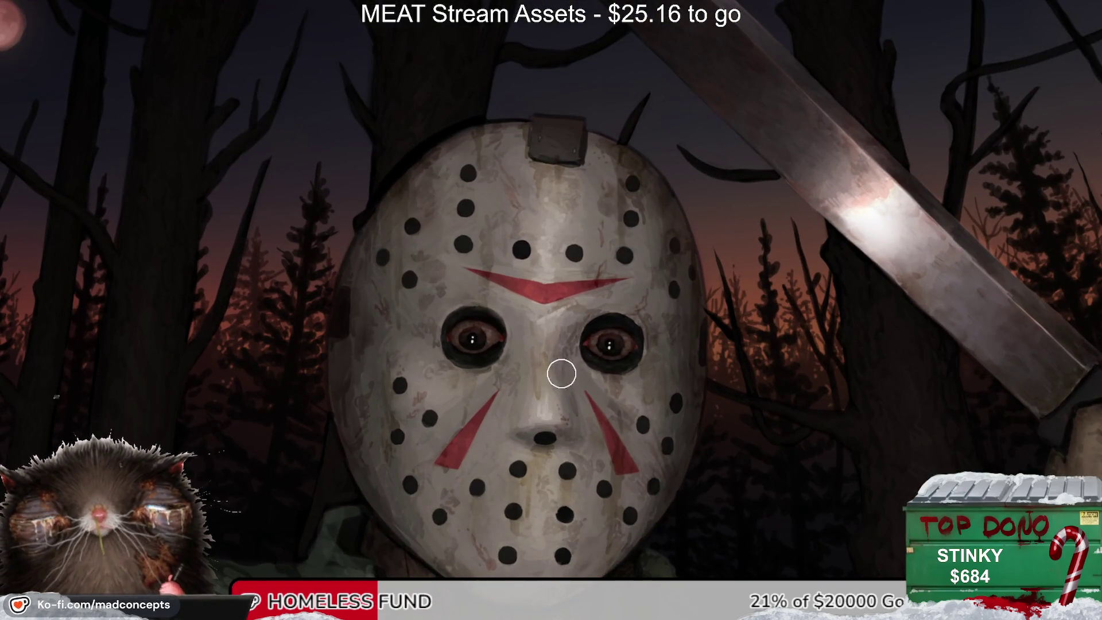
mouse_move(546, 380)
mouse_down()
mouse_move(542, 395)
mouse_move(543, 367)
mouse_move(545, 379)
mouse_up()
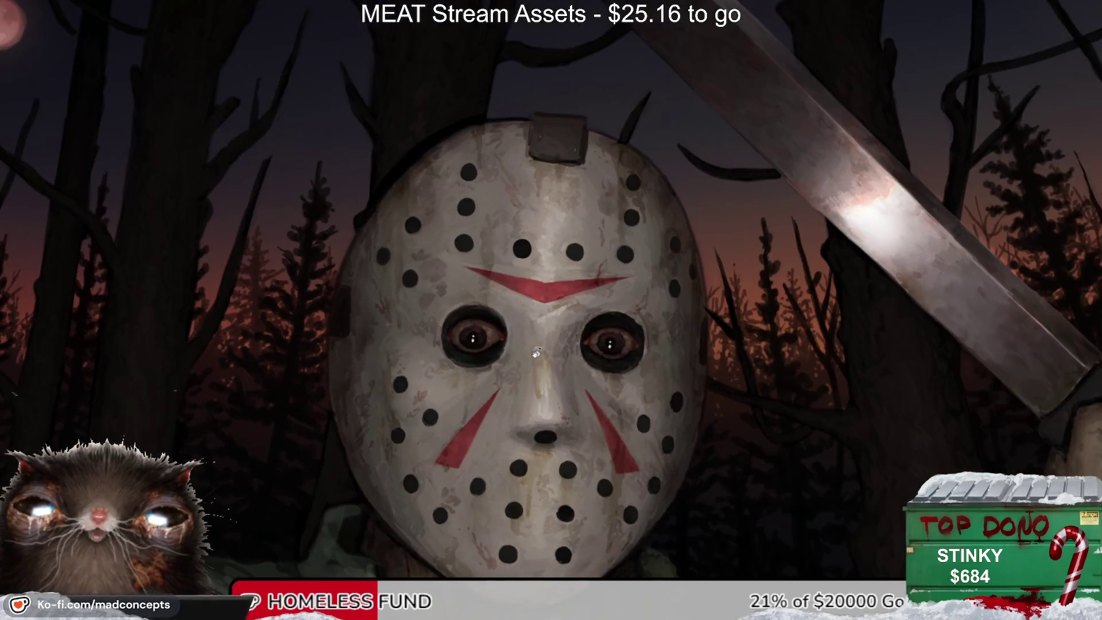
drag(541, 343, 542, 356)
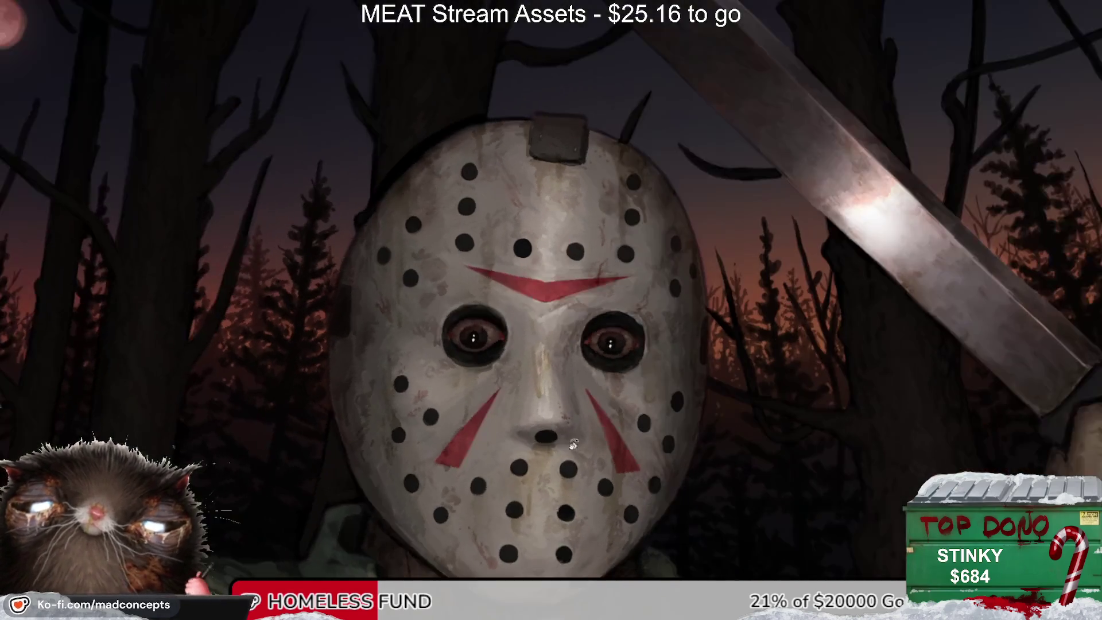
scroll(595, 269, down, 8)
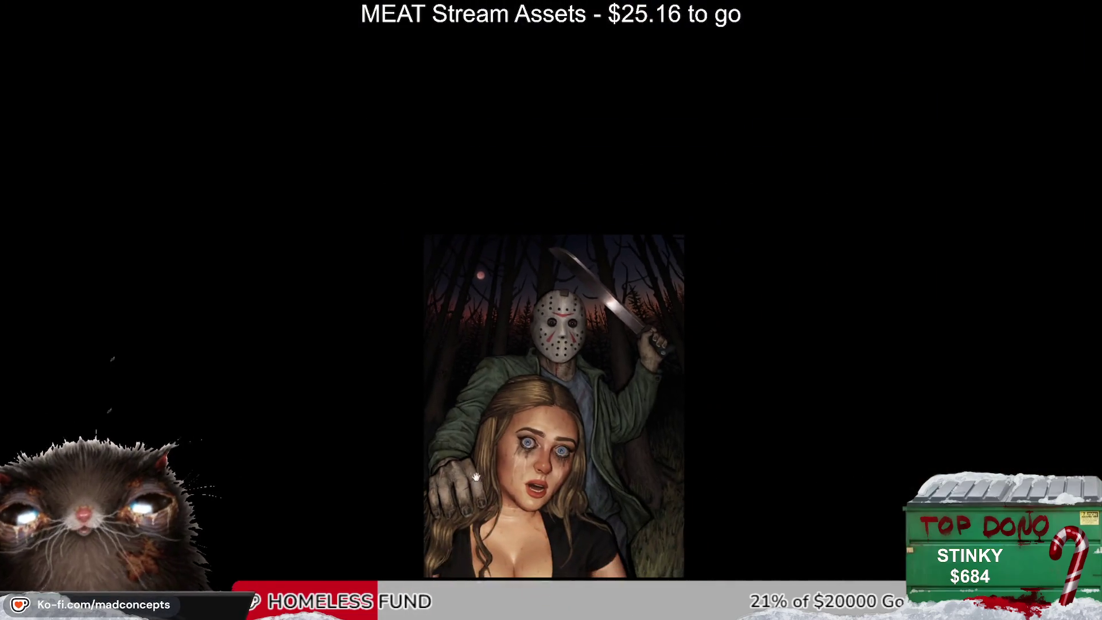
drag(484, 464, 464, 419)
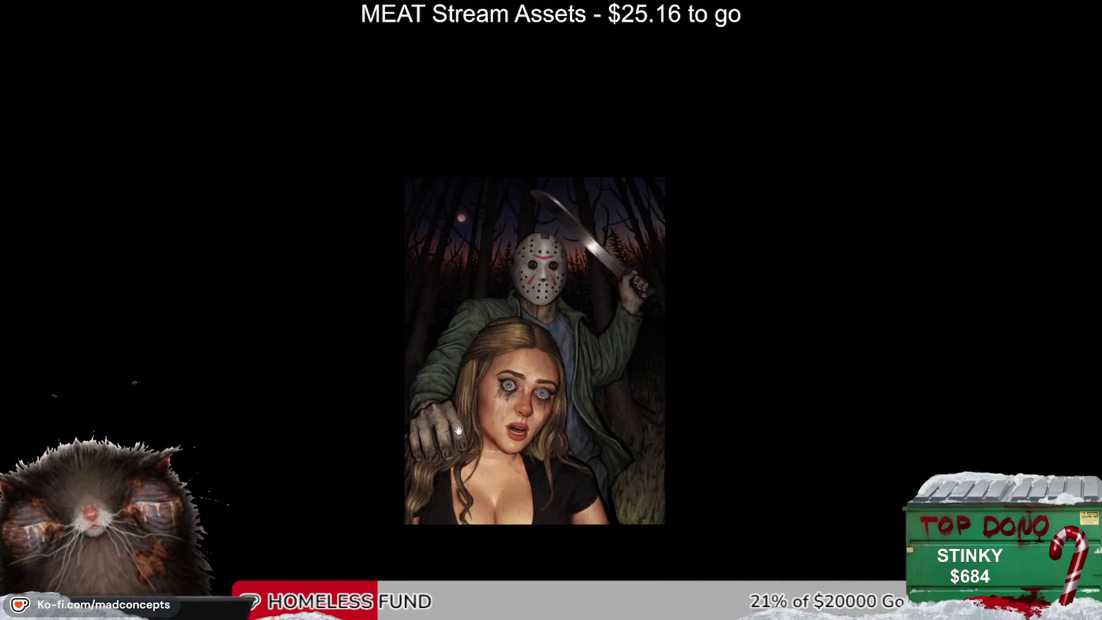
scroll(495, 398, up, 4)
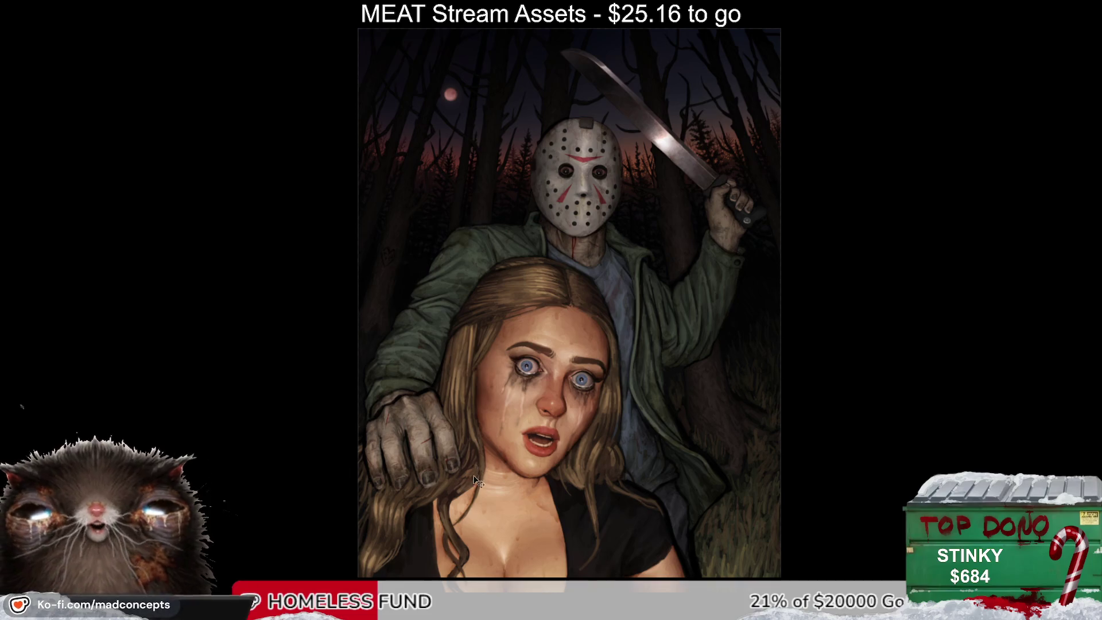
key(m)
key(m)
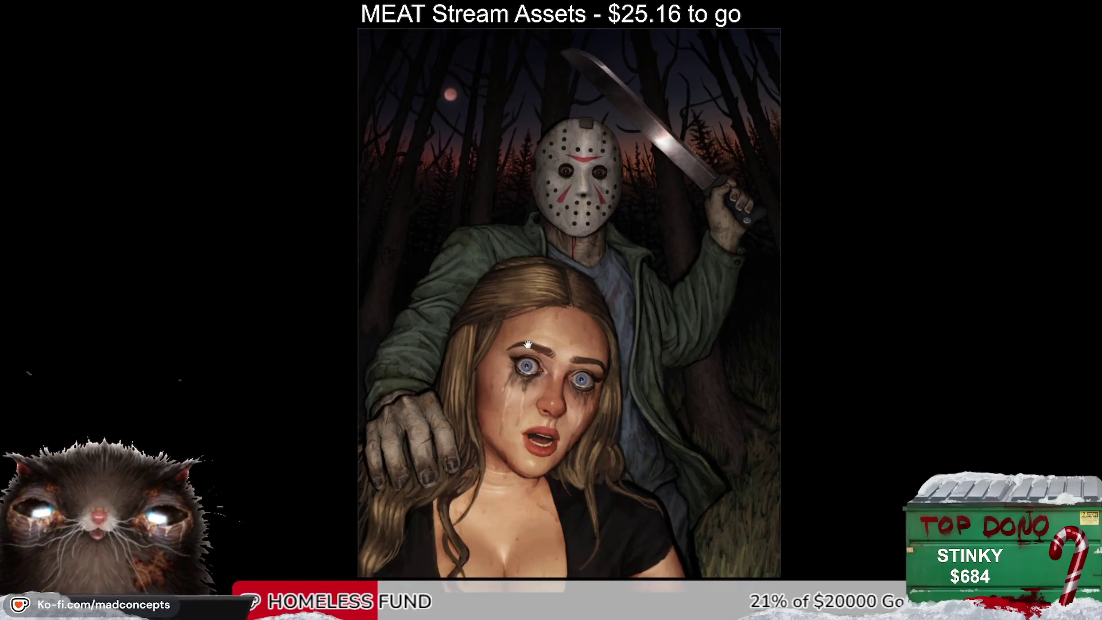
scroll(527, 345, up, 3)
scroll(511, 354, up, 3)
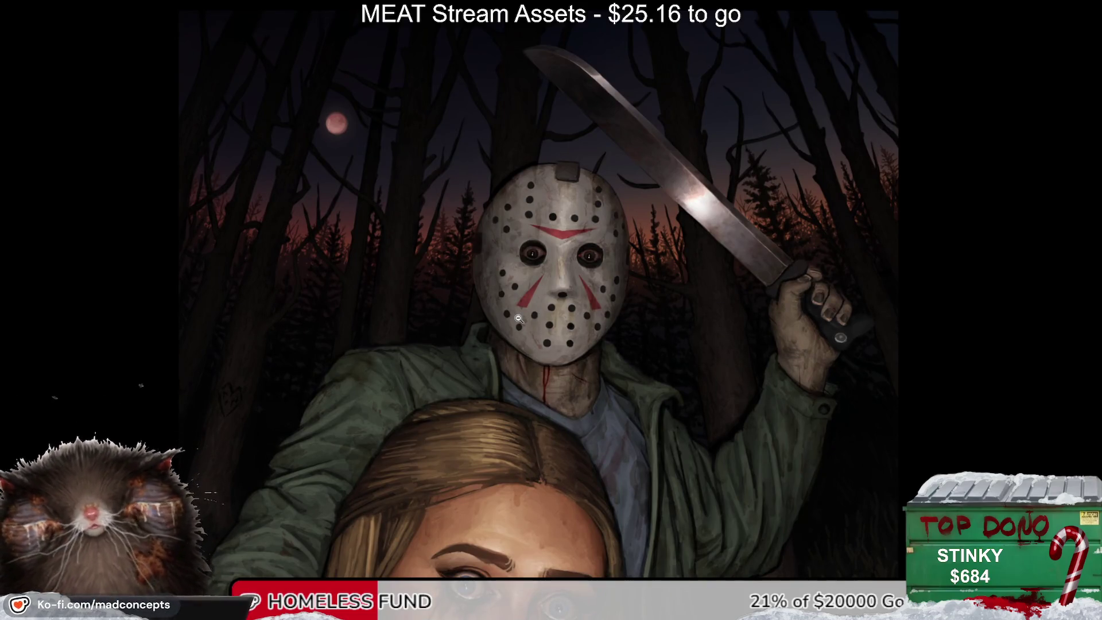
scroll(502, 355, down, 3)
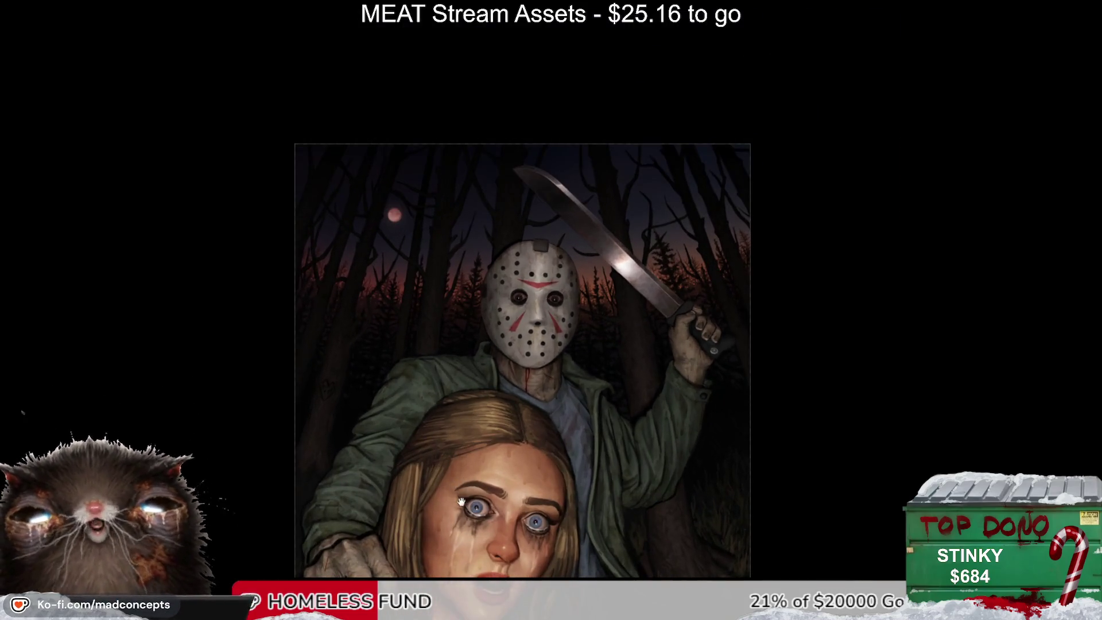
scroll(466, 435, down, 3)
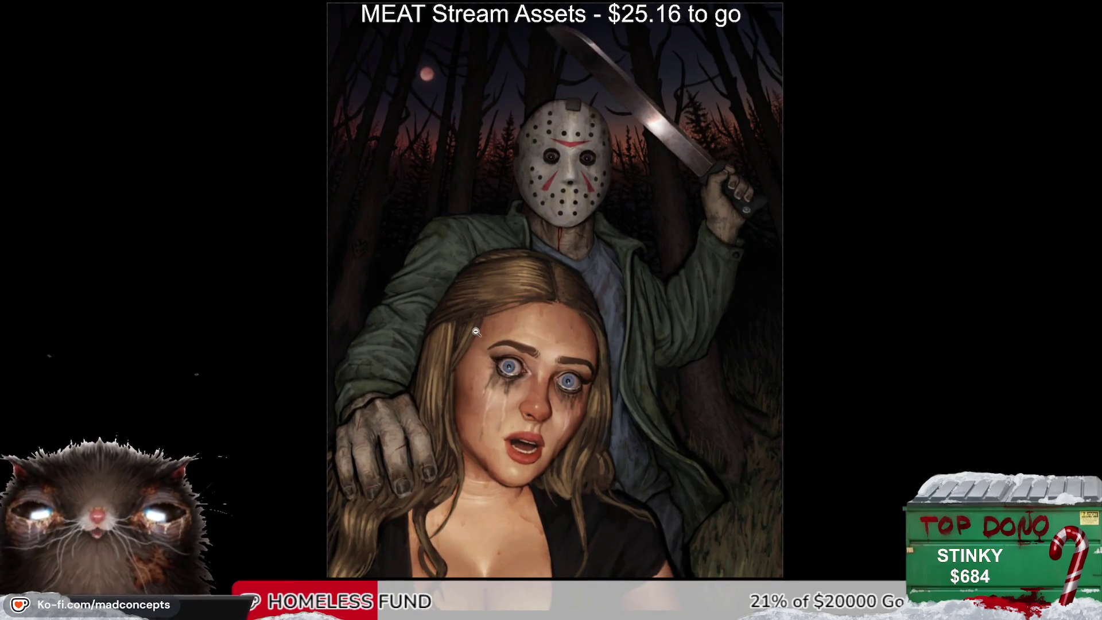
scroll(519, 367, down, 1)
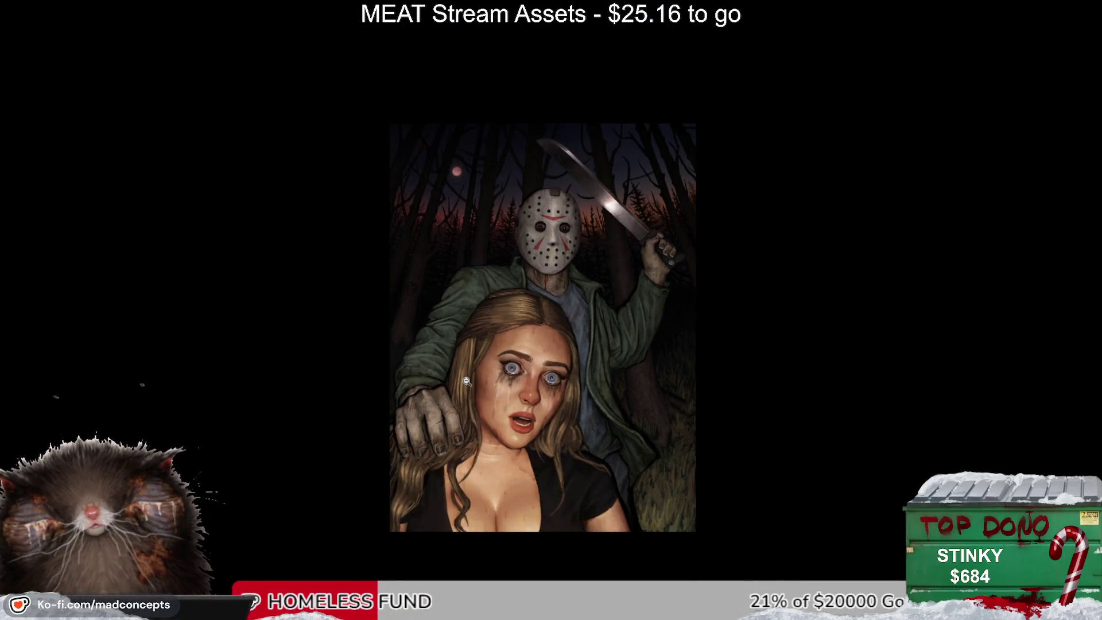
drag(550, 352, 388, 379)
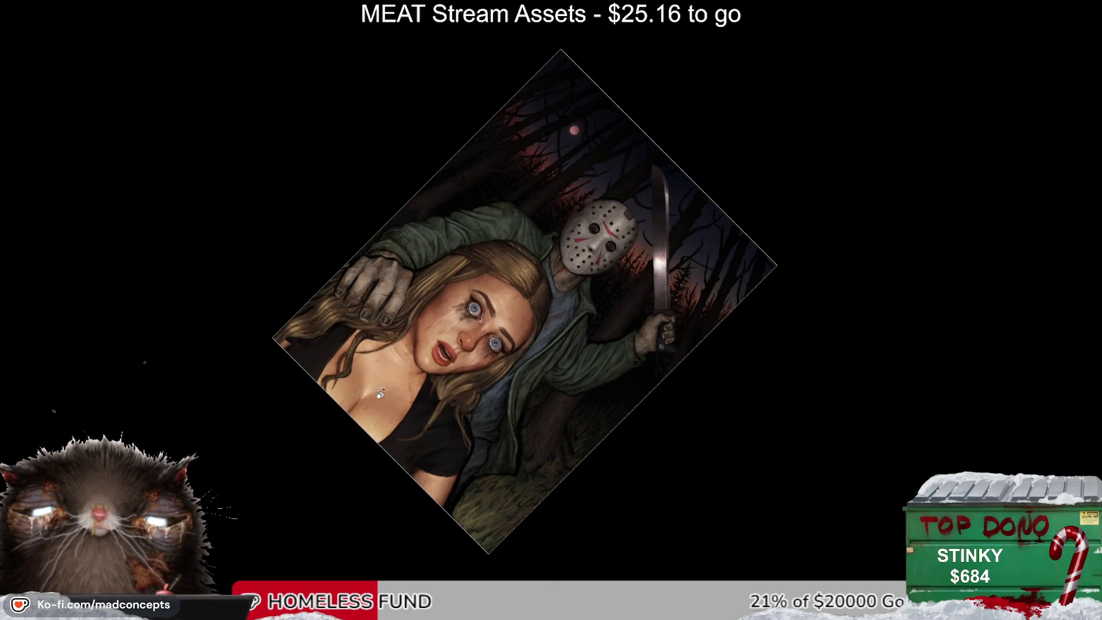
key(Escape)
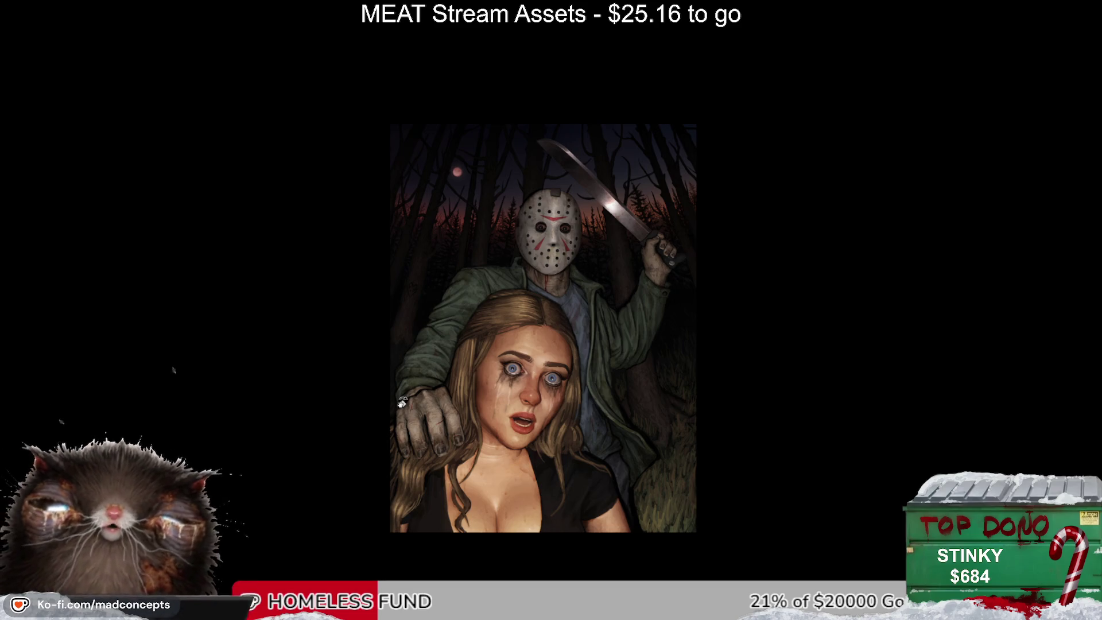
scroll(531, 293, up, 2)
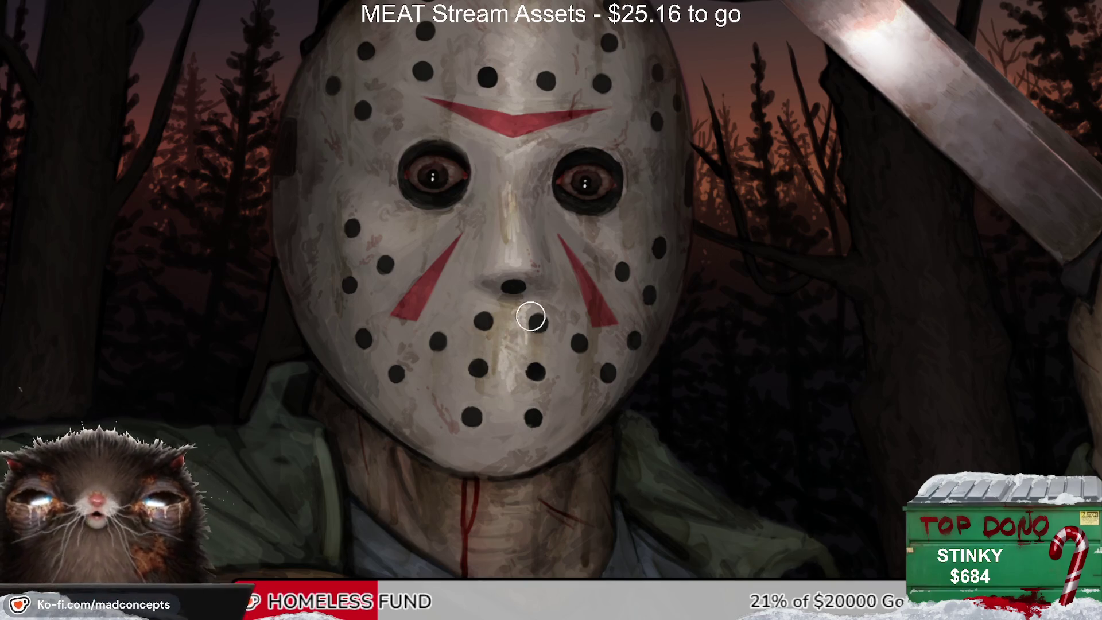
Step: Rotate the view to inspect the highlighted mask at an angle, then zoom out to the full illustration
mouse_move(476, 466)
mouse_down()
mouse_move(369, 391)
mouse_move(517, 322)
mouse_move(631, 333)
mouse_move(524, 302)
mouse_up()
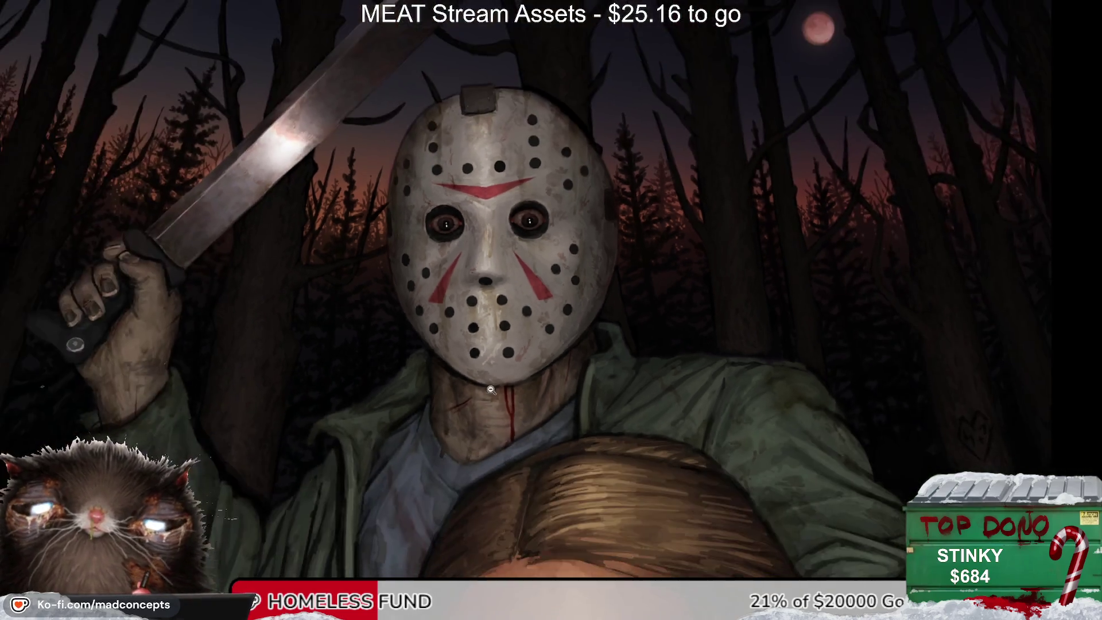
mouse_move(446, 368)
mouse_down()
mouse_move(503, 368)
mouse_move(435, 396)
mouse_move(396, 310)
mouse_move(462, 246)
mouse_move(429, 352)
mouse_up()
scroll(429, 352, down, 5)
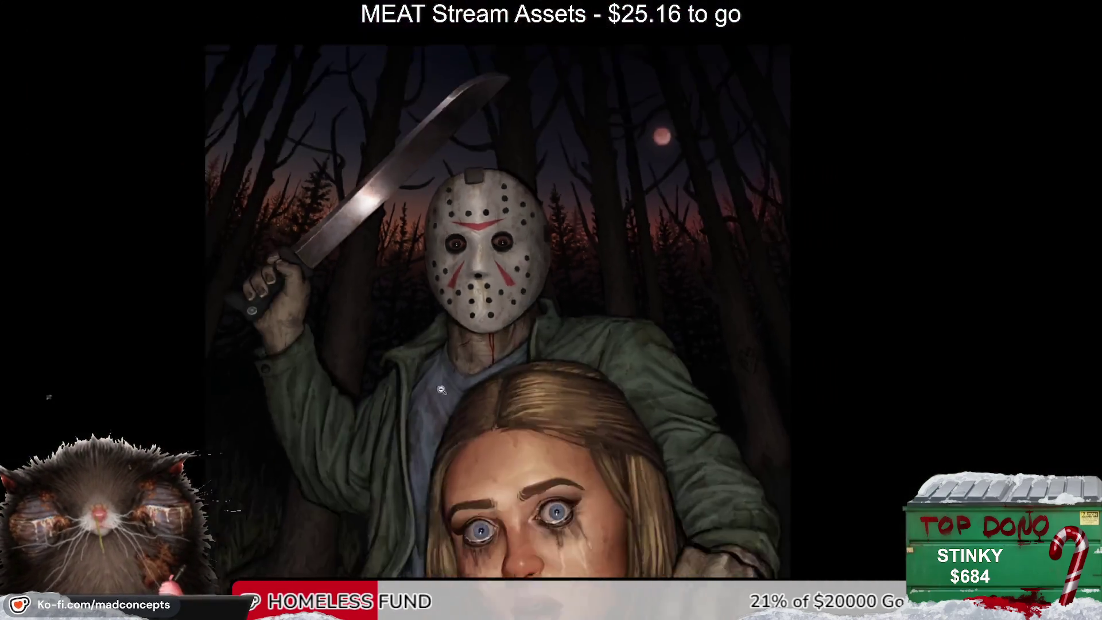
key(m)
key(m)
mouse_move(432, 457)
mouse_down()
mouse_move(489, 326)
mouse_move(485, 367)
mouse_move(444, 410)
mouse_up()
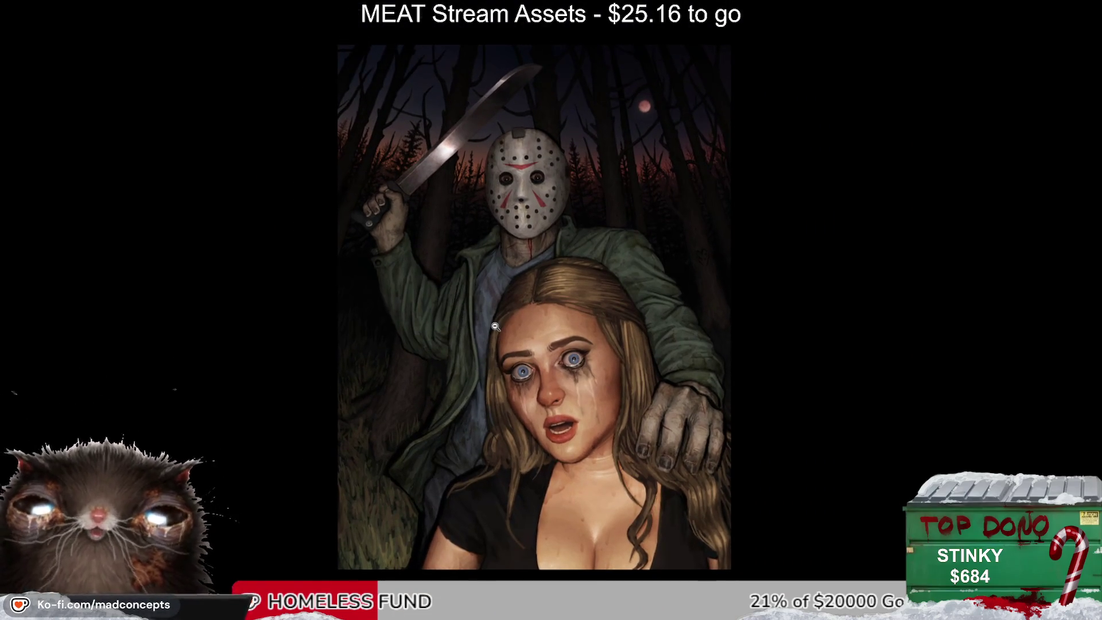
scroll(495, 326, down, 1)
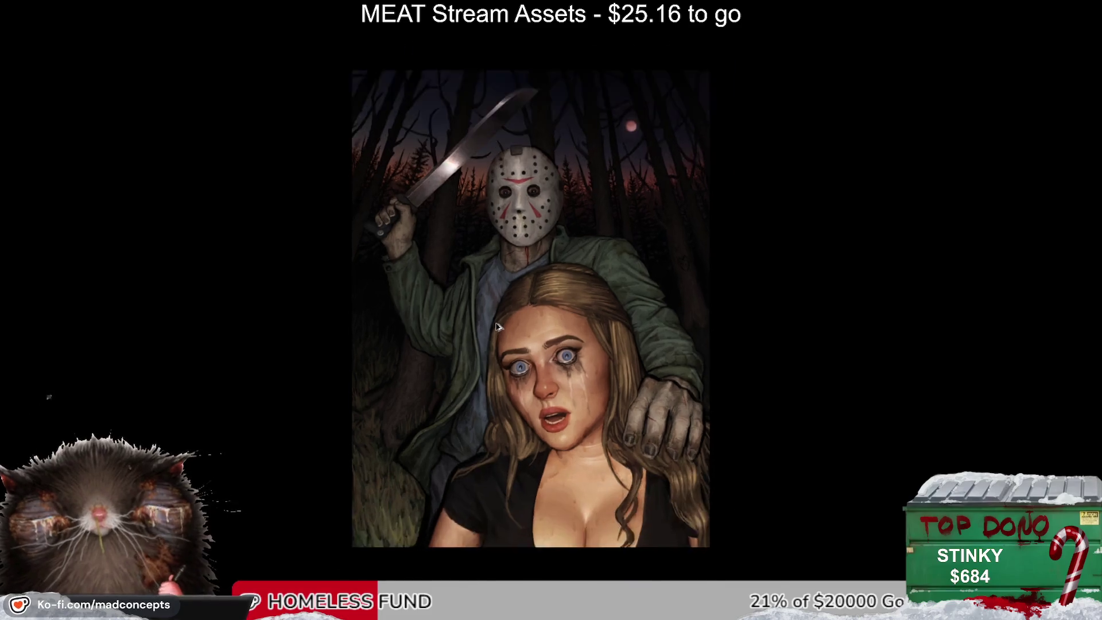
scroll(495, 327, up, 2)
scroll(494, 334, down, 1)
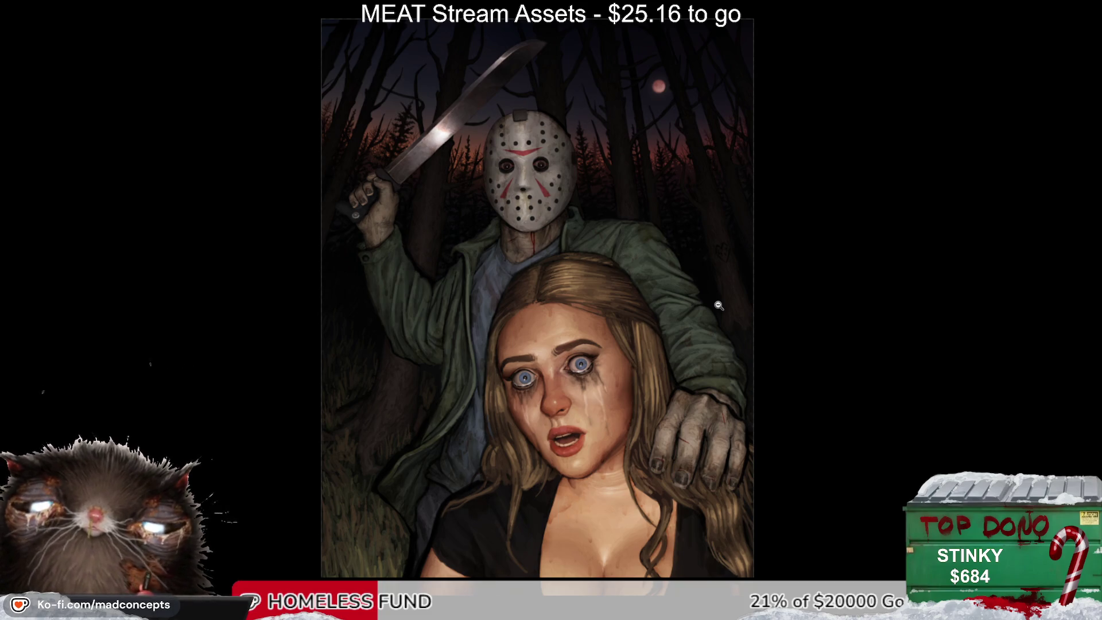
click(502, 275)
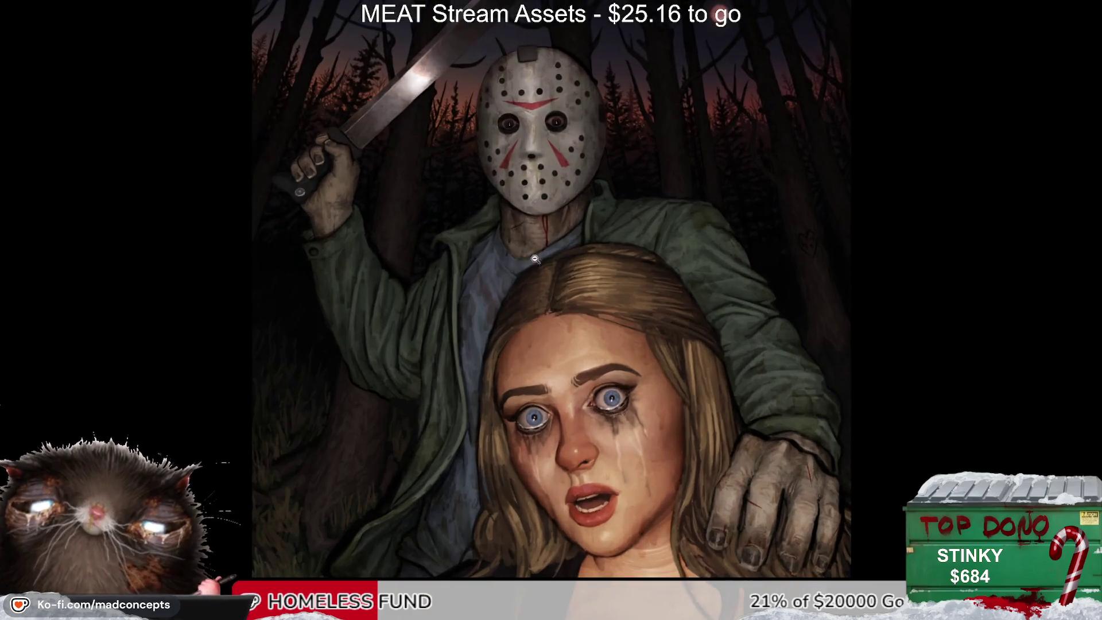
Step: Paint a bright highlight stroke across the top of the woman's hair, then fit the painting on screen
drag(540, 222, 503, 253)
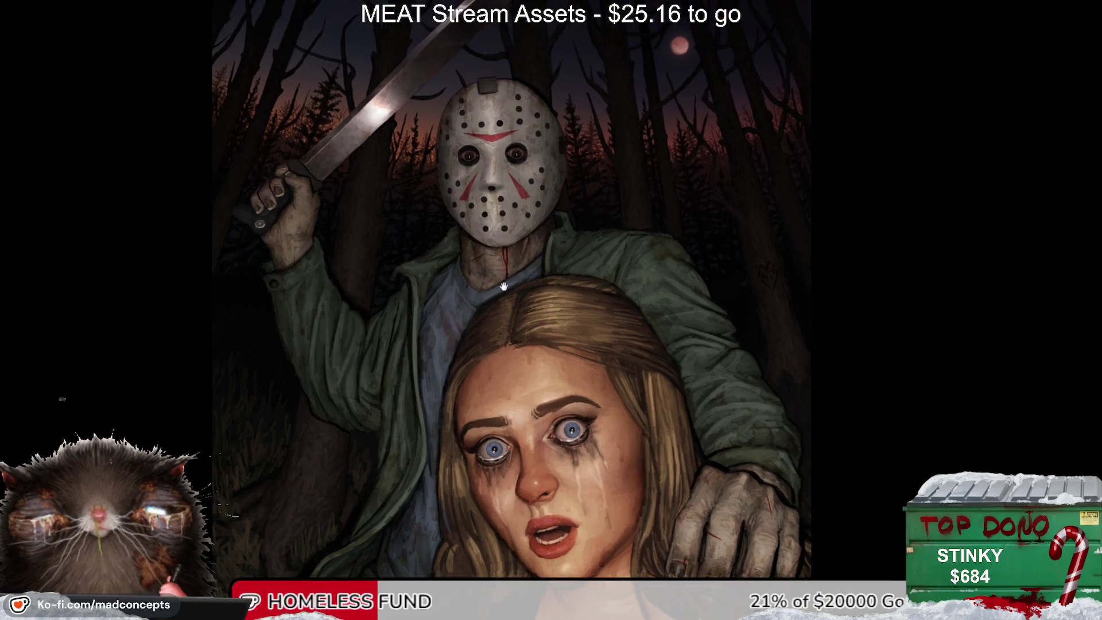
click(499, 254)
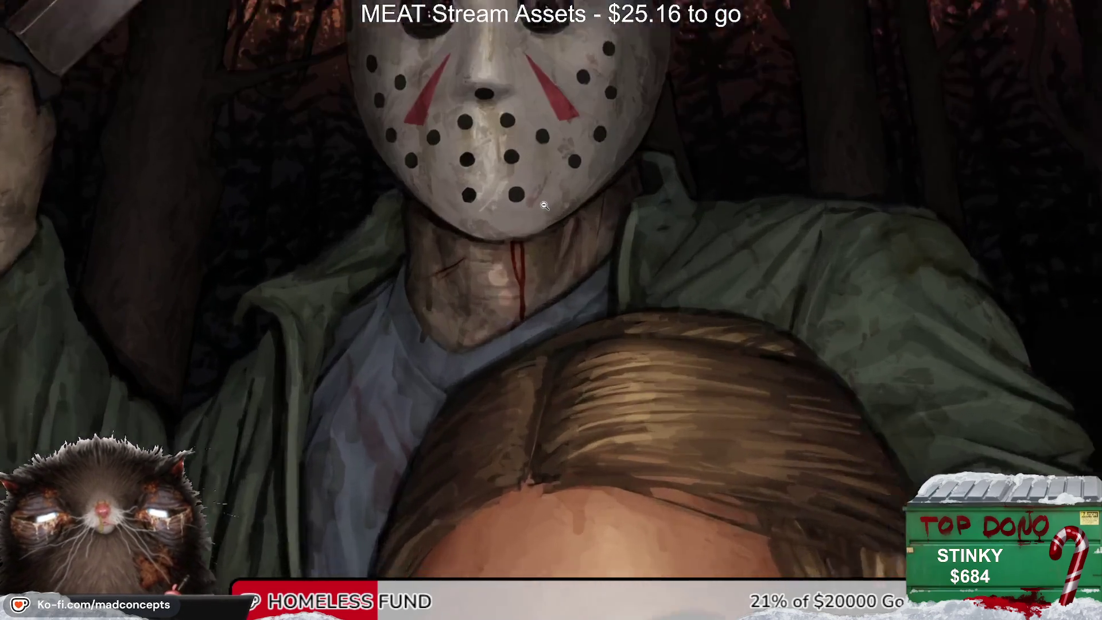
alt+click(523, 253)
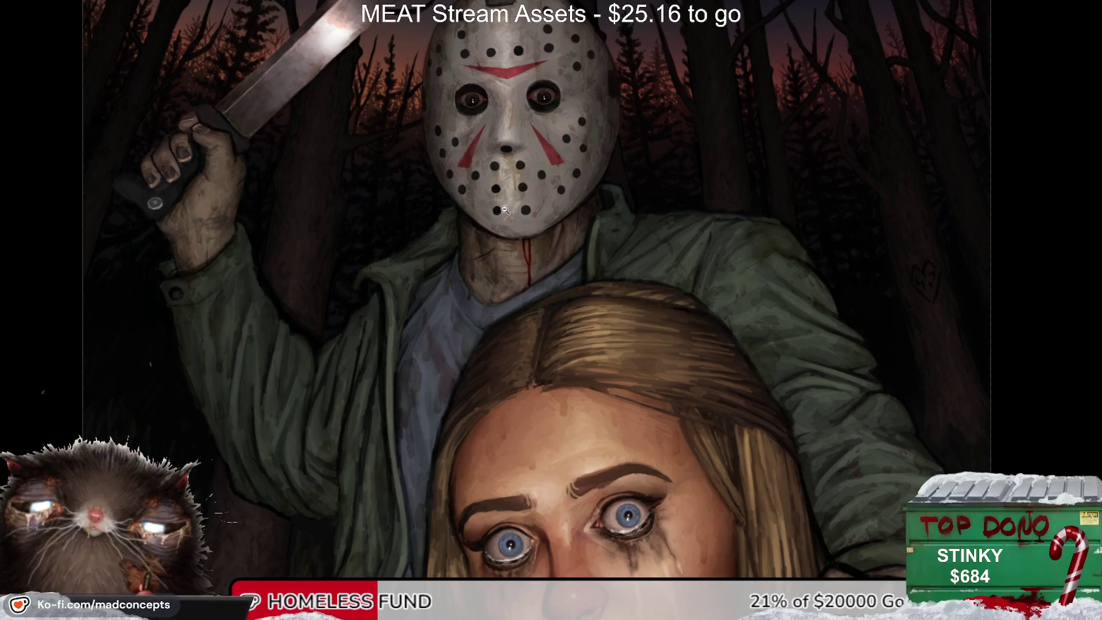
click(512, 324)
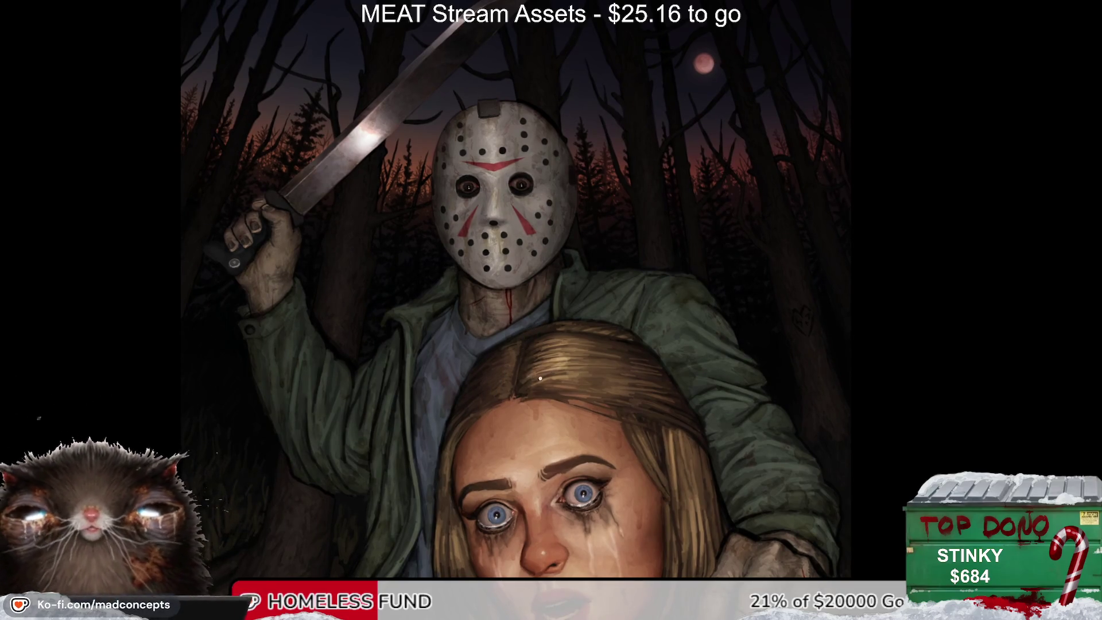
scroll(576, 371, up, 5)
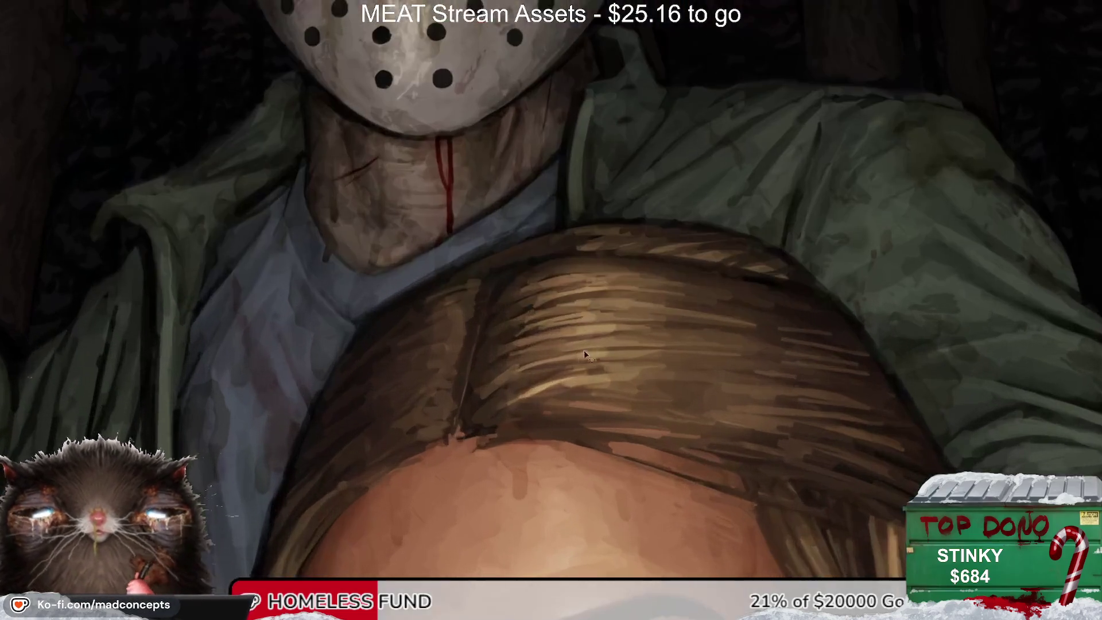
mouse_move(527, 399)
mouse_down()
mouse_move(589, 380)
mouse_move(527, 396)
mouse_up()
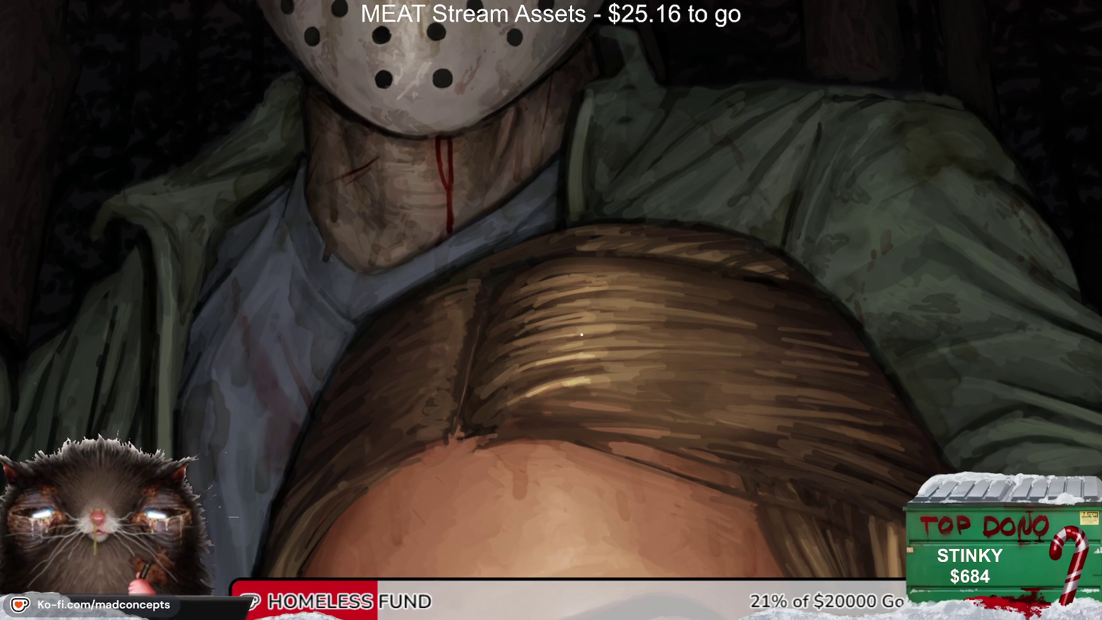
drag(580, 291, 469, 248)
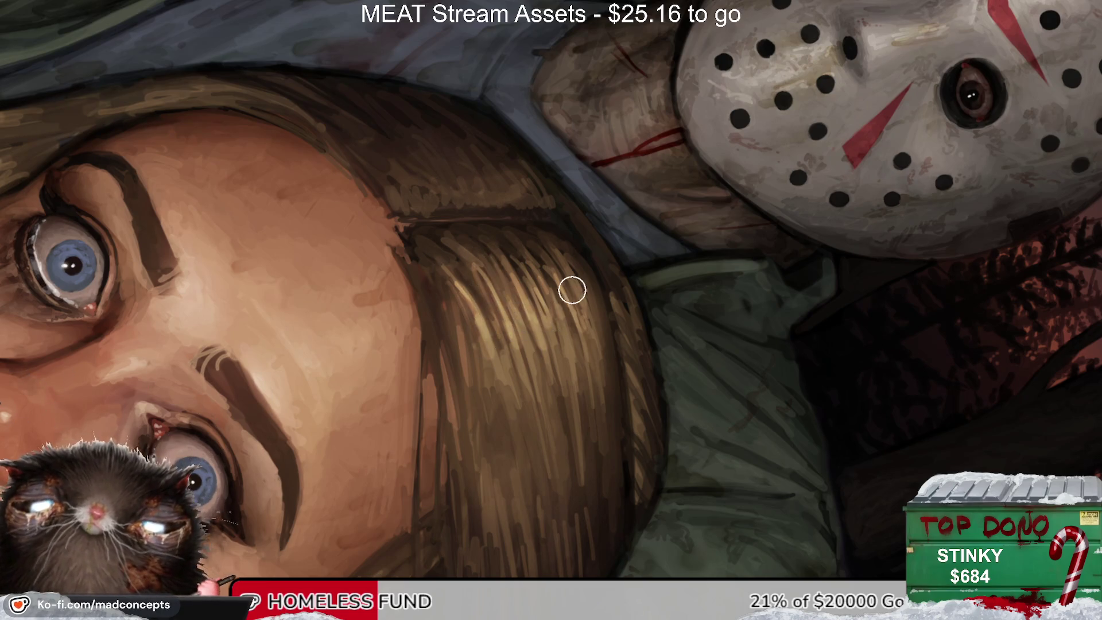
key(ctrl+0)
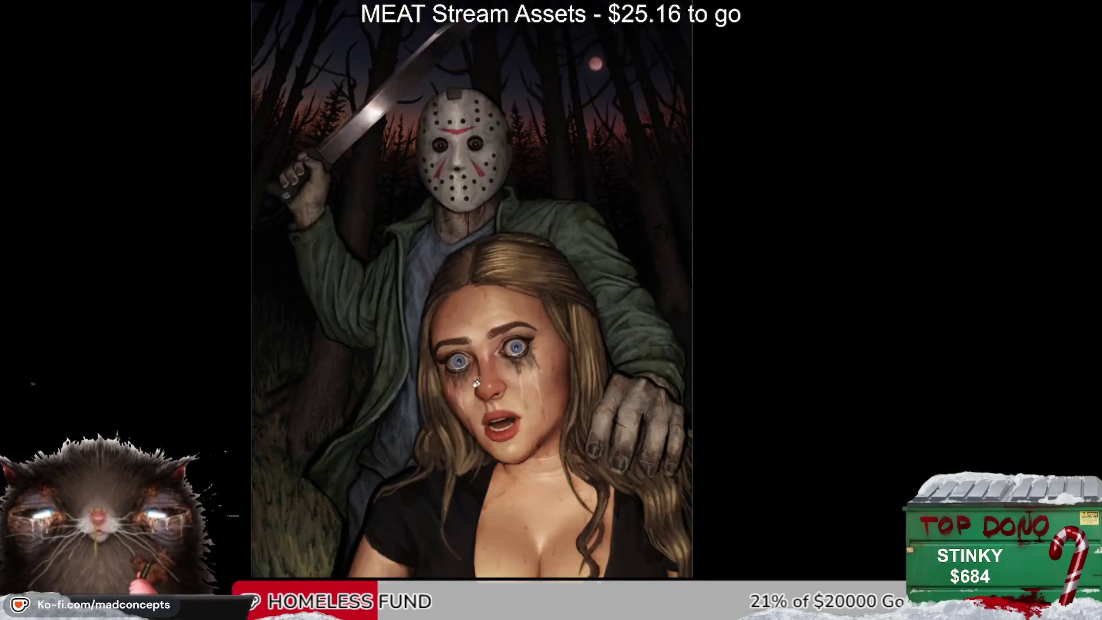
key(m)
key(m)
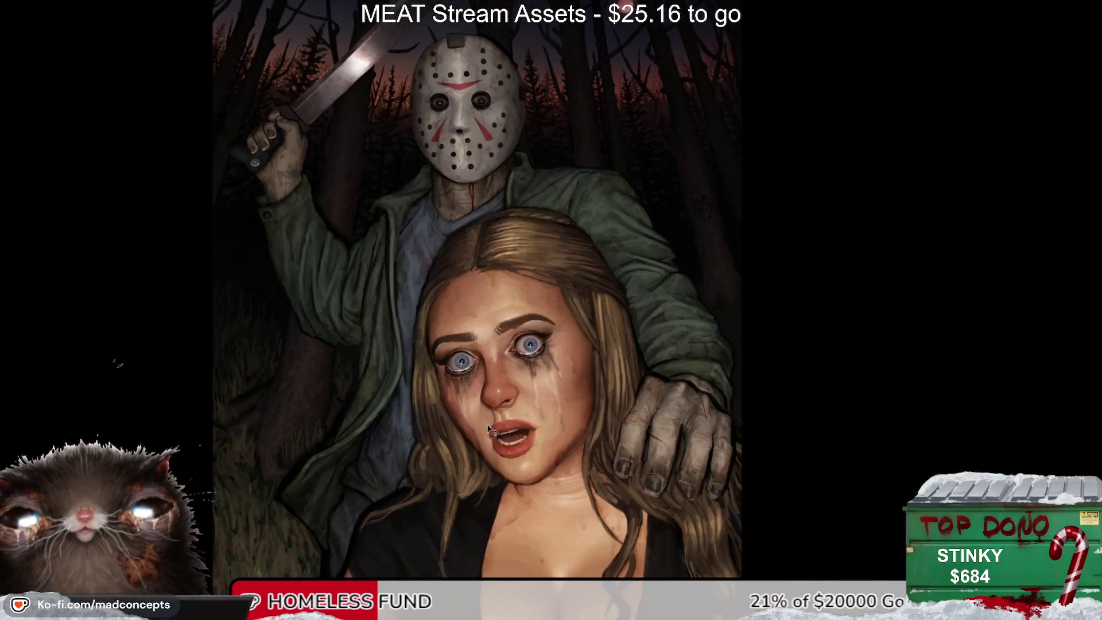
scroll(493, 264, up, 2)
key(bracketright)
key(bracketright)
key(bracketright)
key(2)
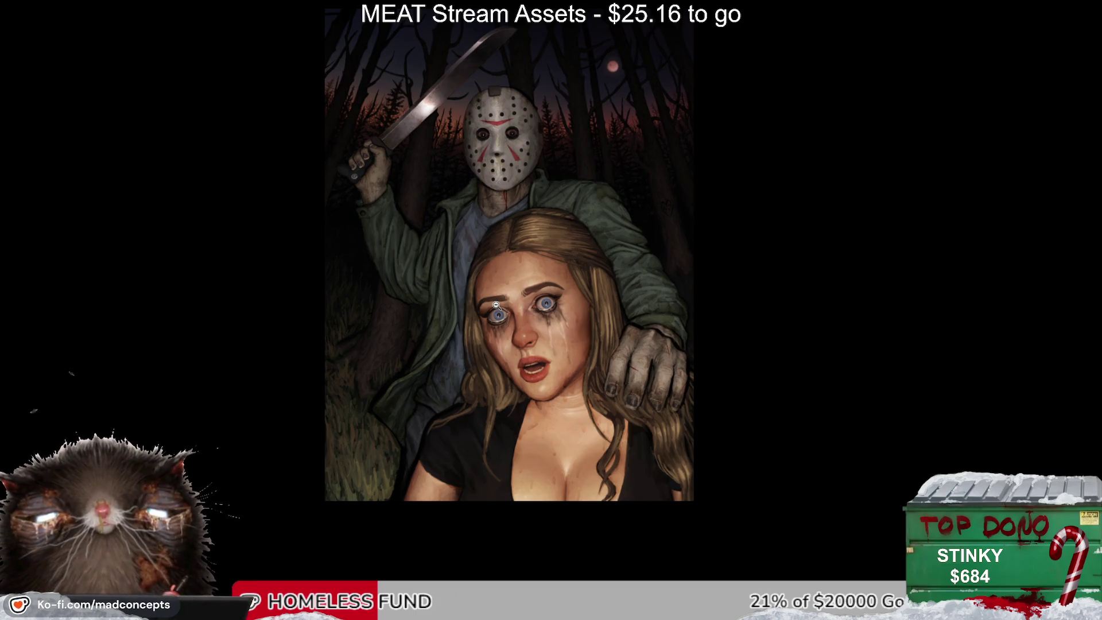
click(440, 329)
click(411, 306)
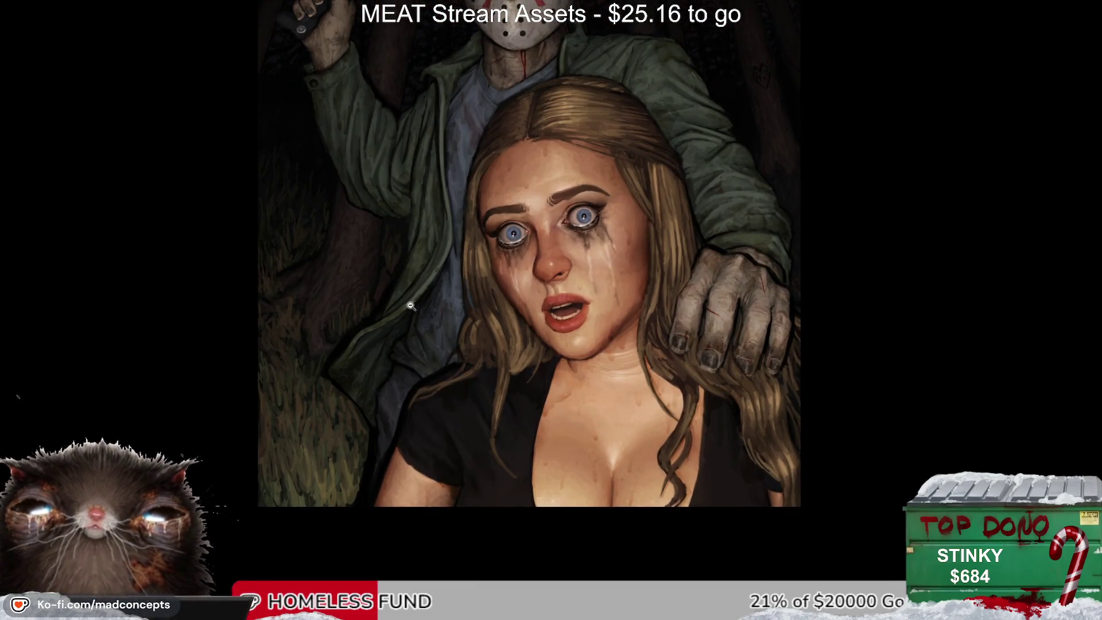
alt+click(368, 240)
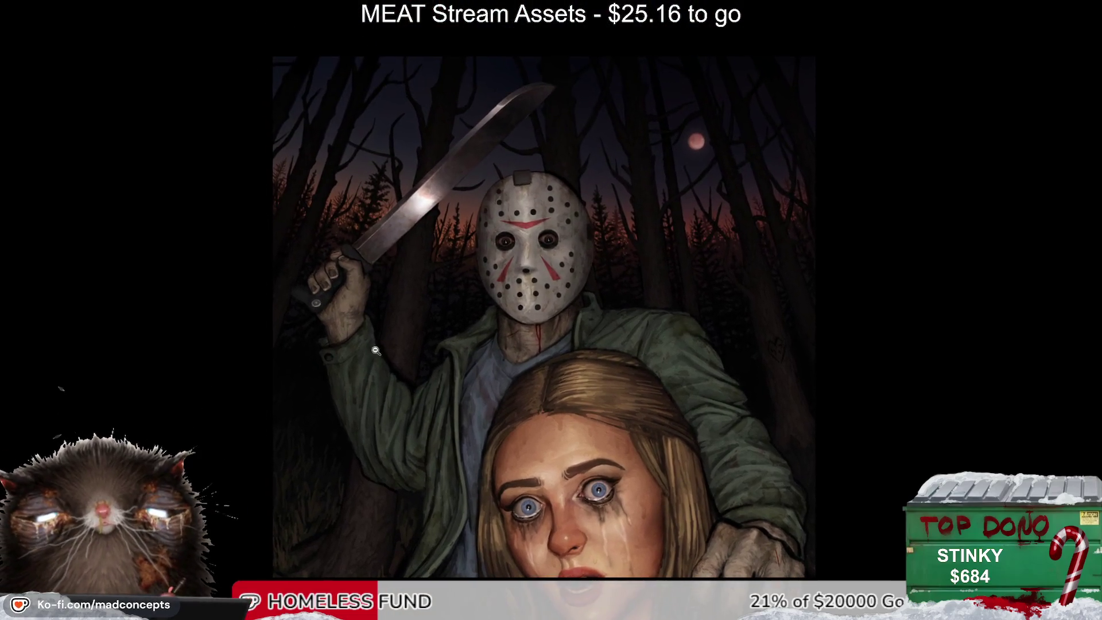
click(359, 284)
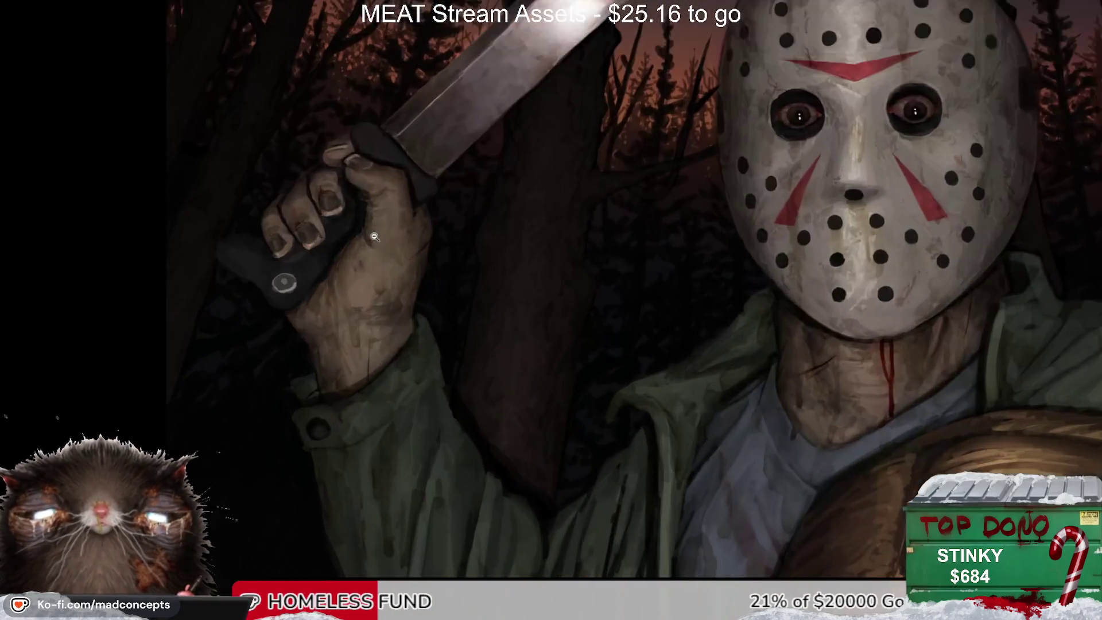
key(m)
key(m)
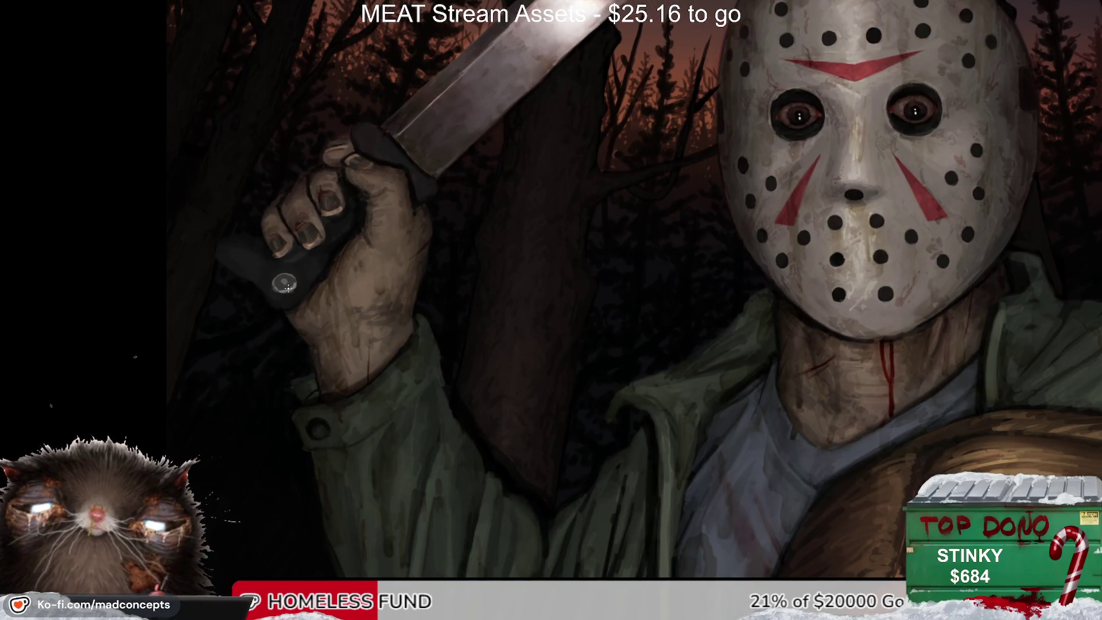
key(ctrl+0)
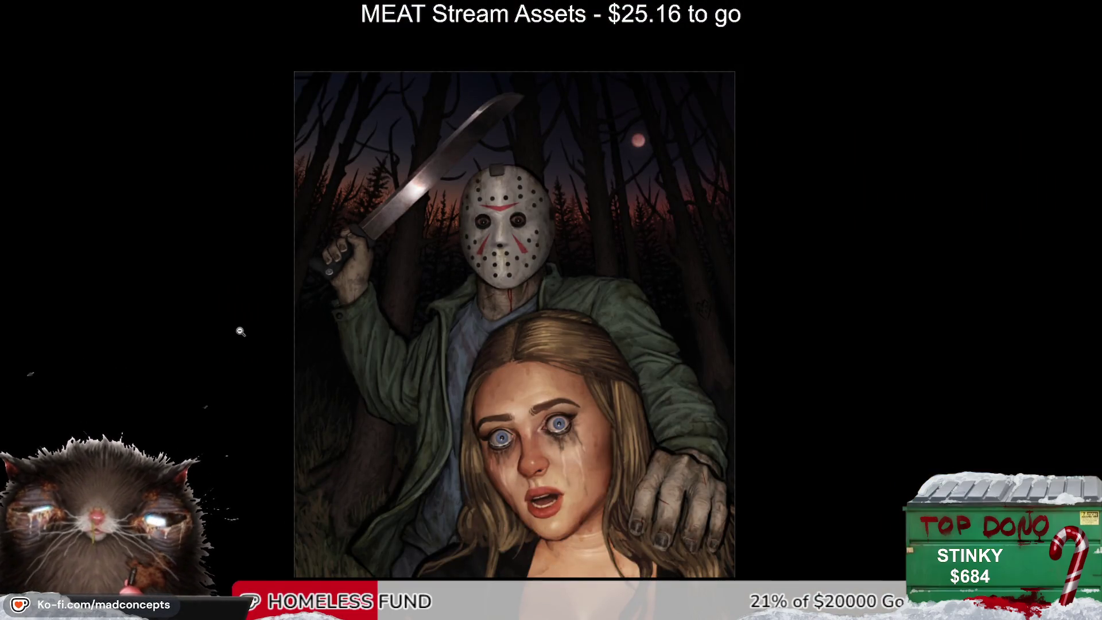
drag(479, 298, 559, 216)
scroll(545, 164, up, 5)
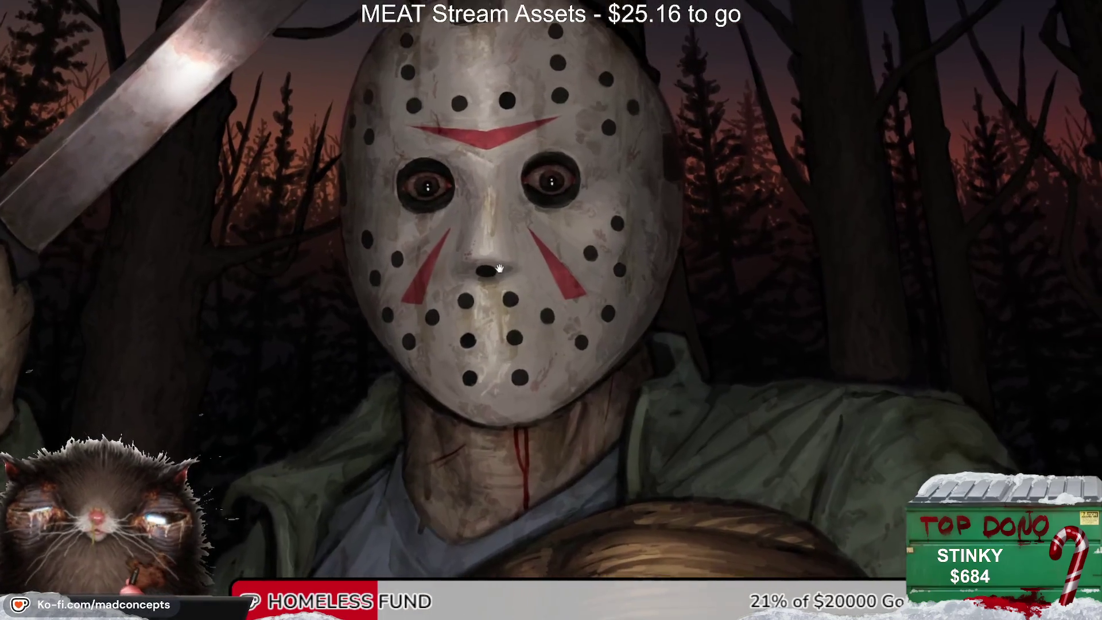
key(6)
key(6)
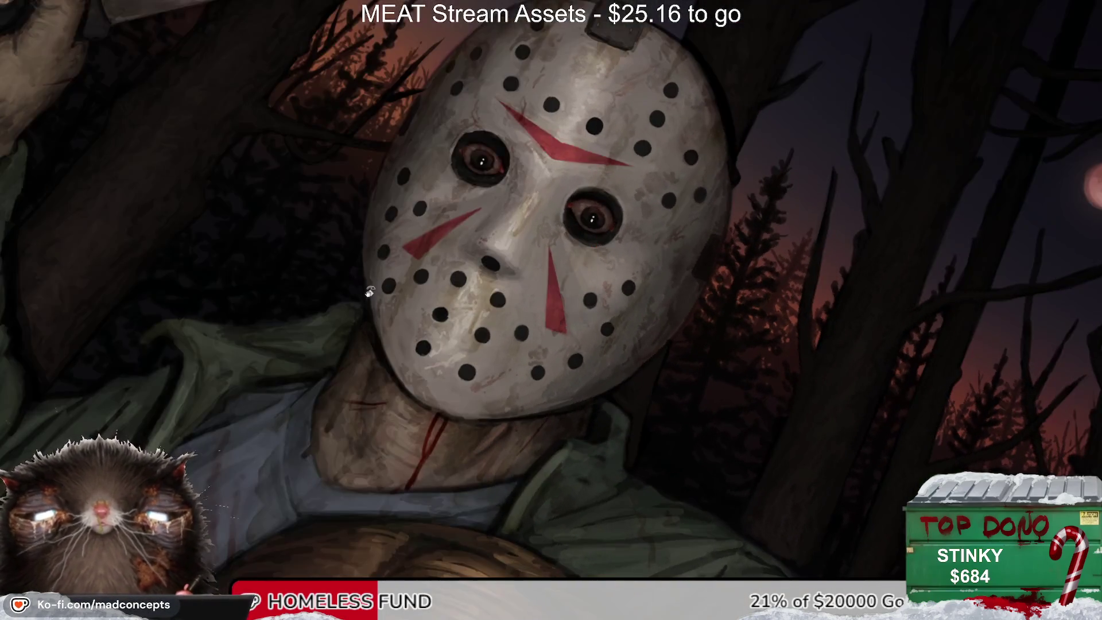
key(6)
key(6)
key(4)
key(4)
key(4)
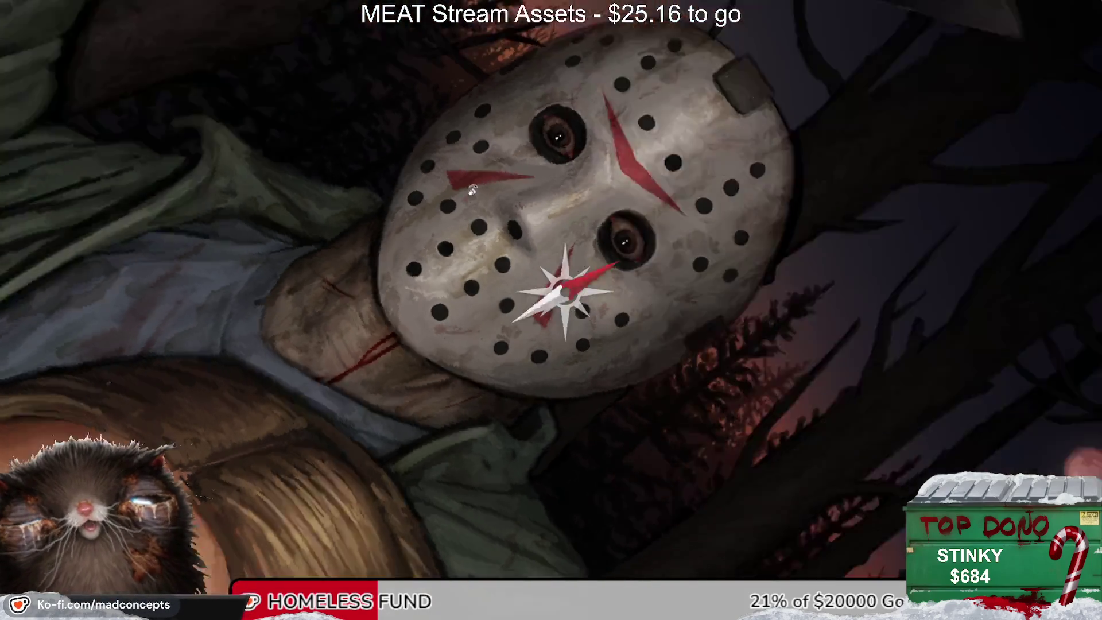
scroll(562, 266, up, 2)
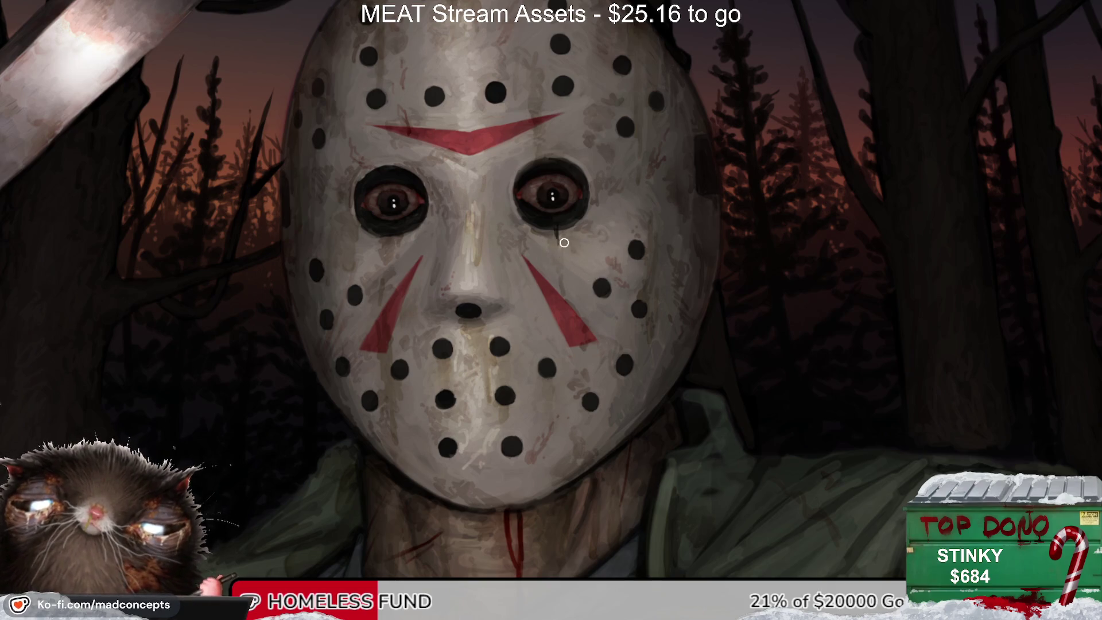
key(h)
key(h)
mouse_move(564, 243)
mouse_down()
mouse_move(581, 202)
mouse_move(575, 226)
mouse_up()
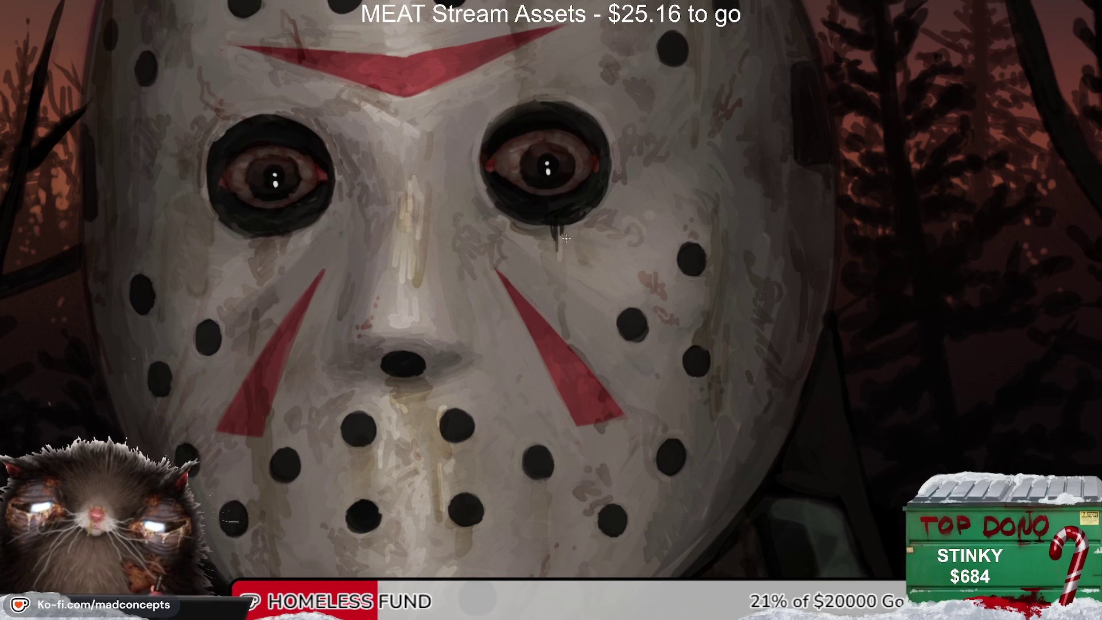
mouse_move(558, 266)
mouse_down()
mouse_move(460, 247)
mouse_move(465, 321)
mouse_move(518, 207)
mouse_up()
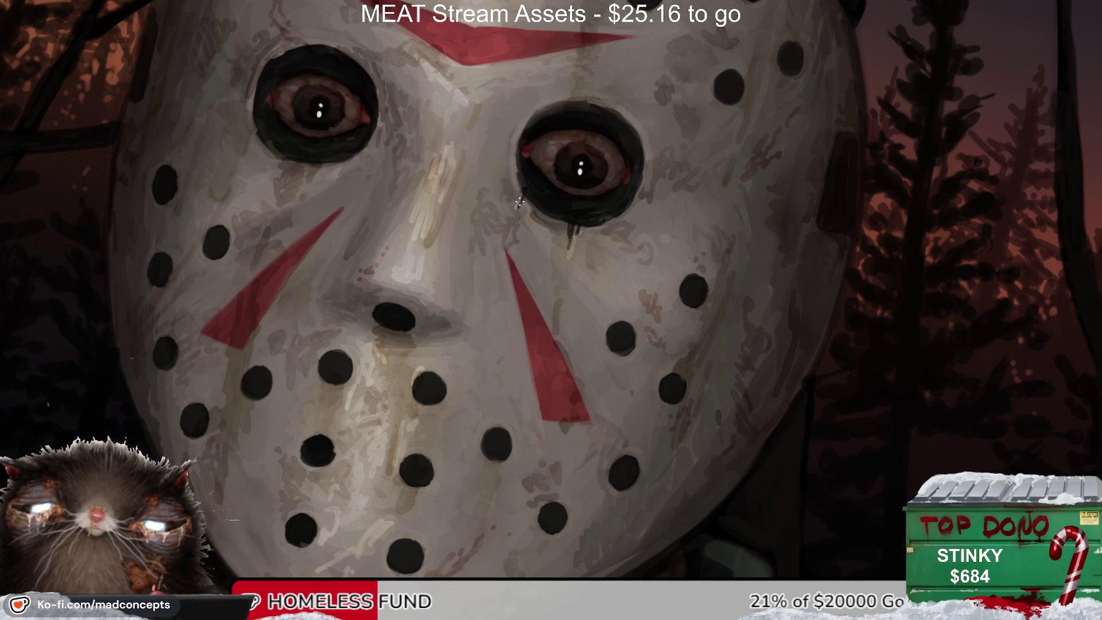
key(ctrl+0)
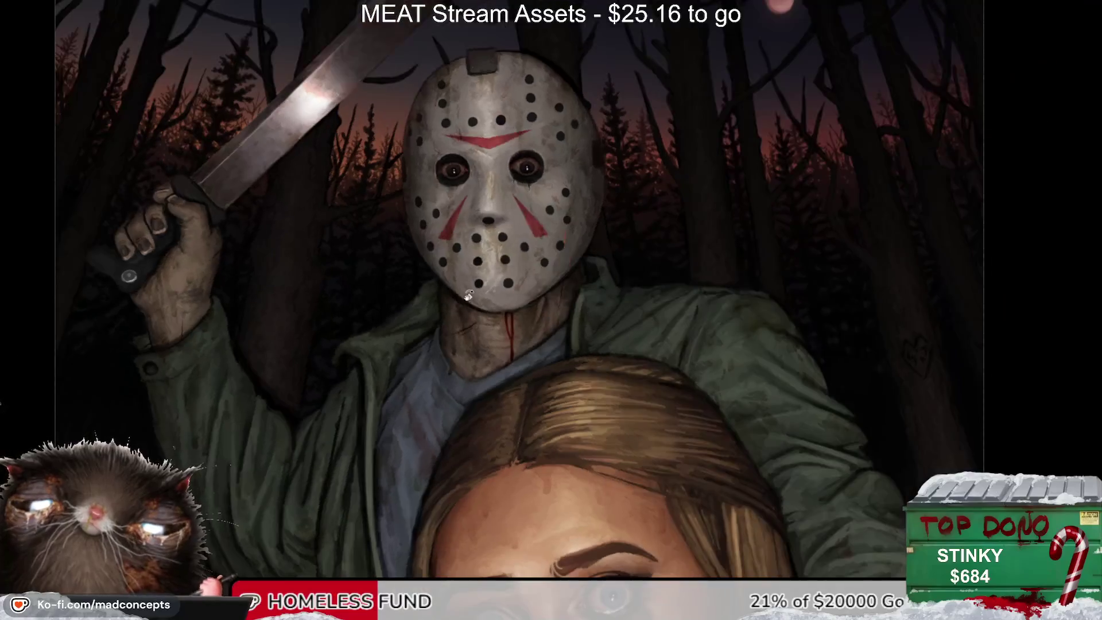
Step: Zoom in on the mask's right eye, then back out to the whole killer figure
click(505, 181)
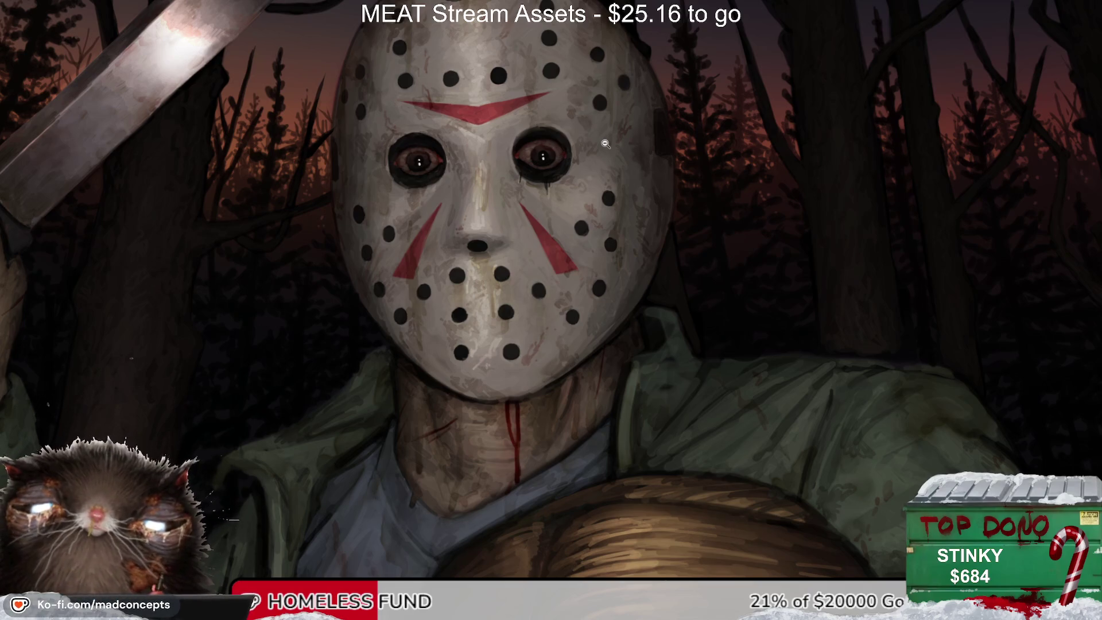
click(523, 176)
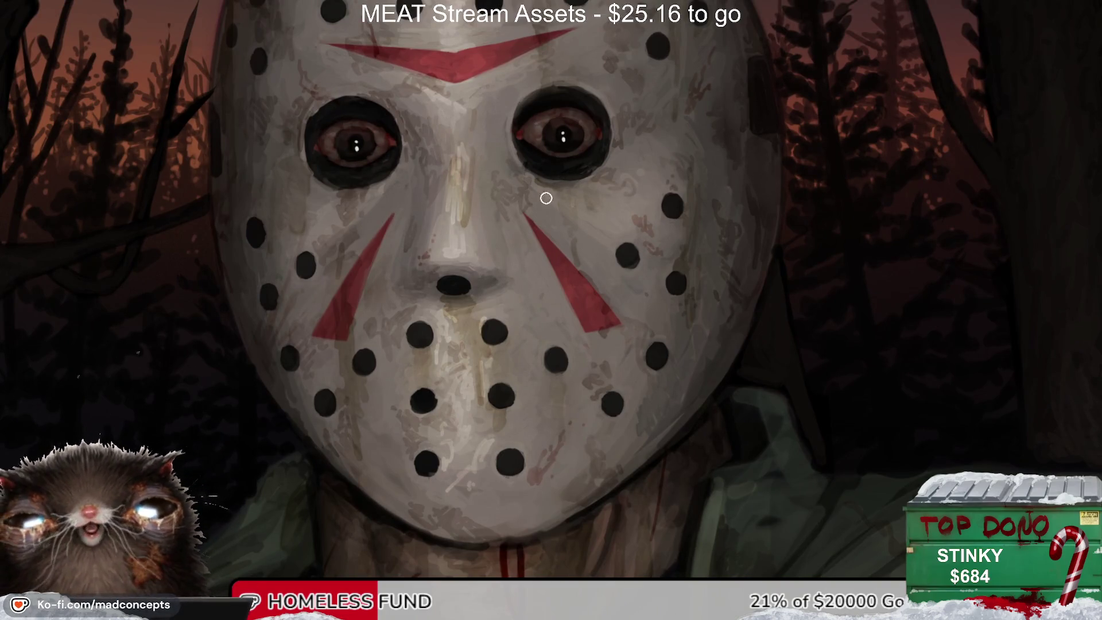
alt+click(580, 187)
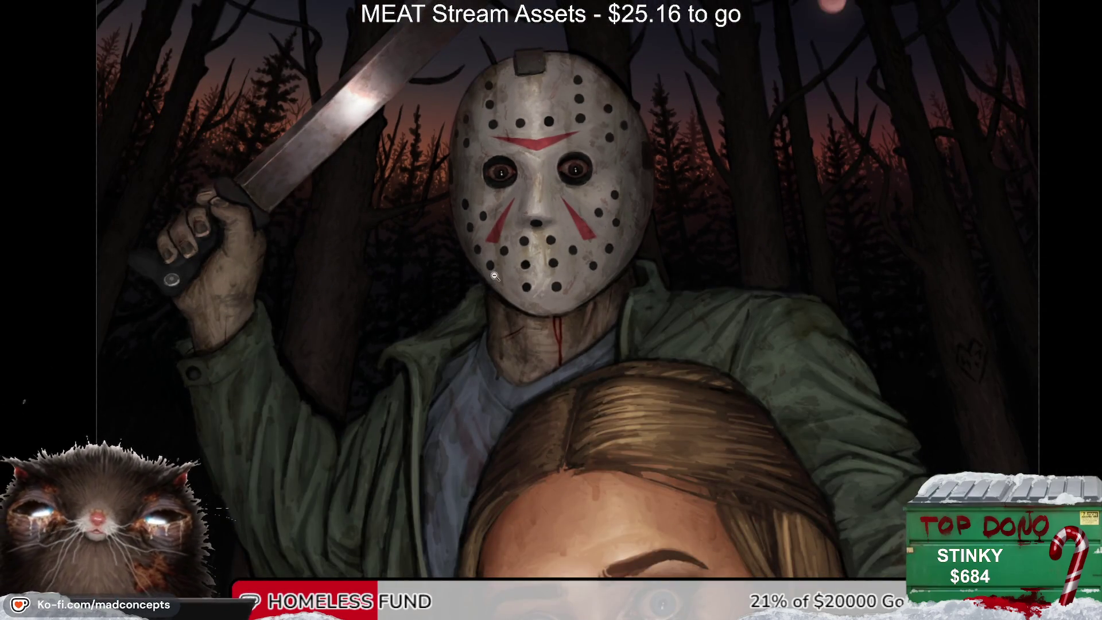
scroll(526, 206, down, 2)
scroll(522, 221, up, 2)
scroll(521, 234, down, 1)
scroll(521, 234, down, 1)
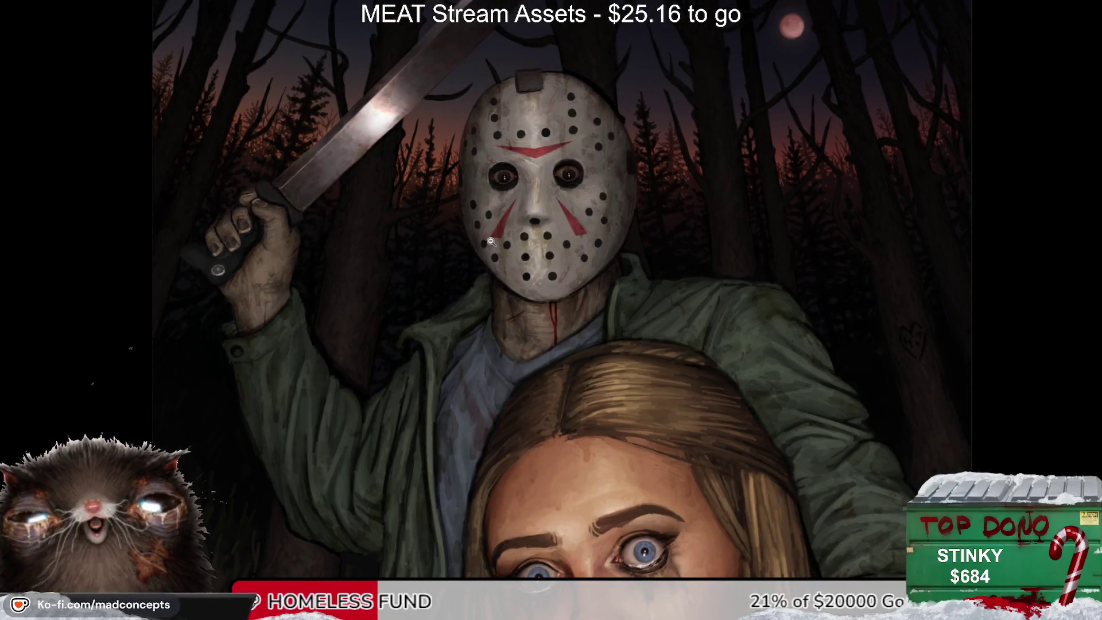
Step: Recentre the canvas and fit the entire forest painting in the window
scroll(481, 253, down, 2)
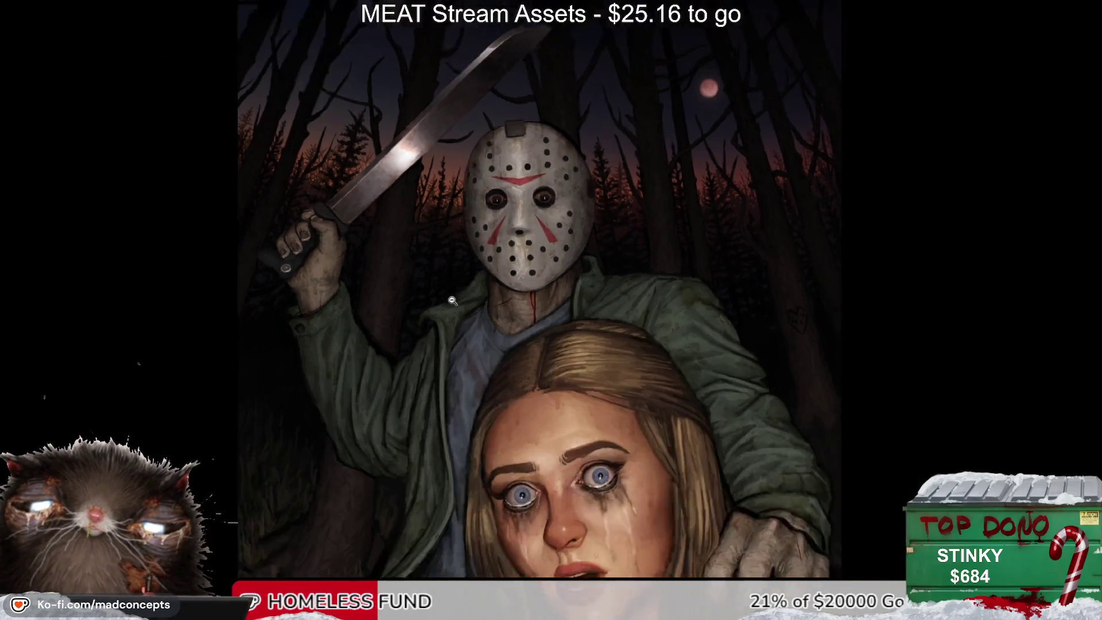
scroll(442, 307, down, 1)
key(h)
key(h)
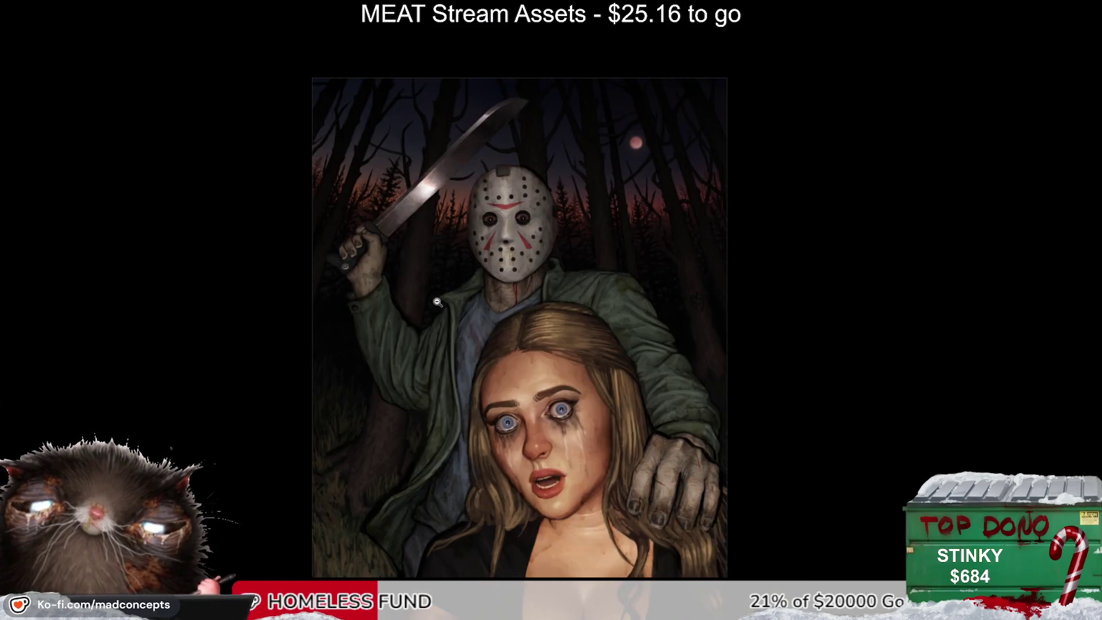
drag(426, 371, 417, 335)
key(ctrl+0)
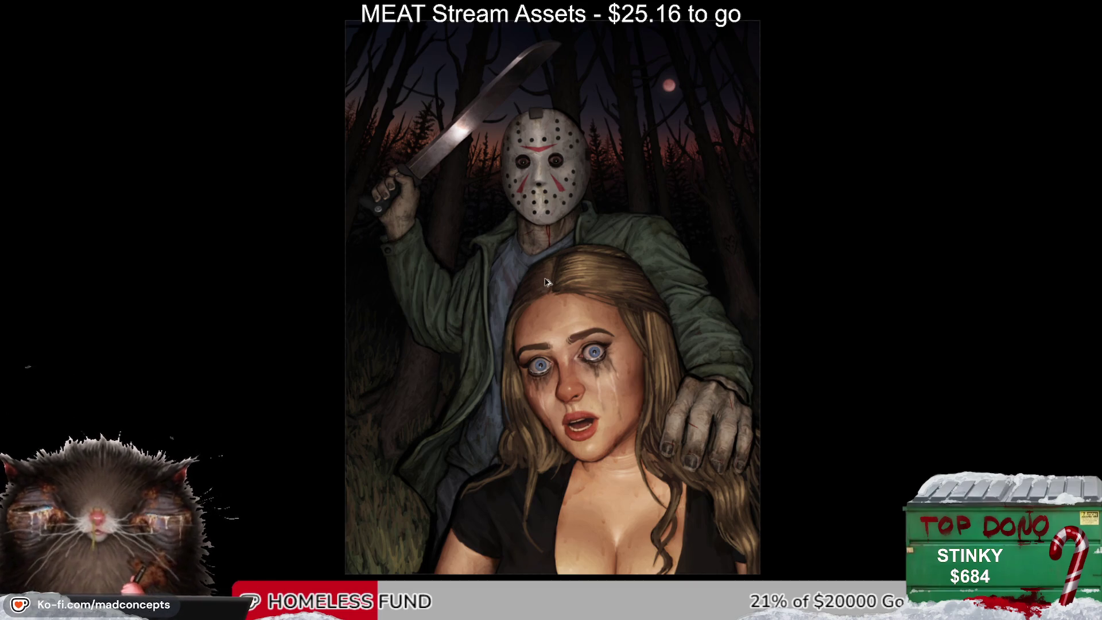
key(ctrl+0)
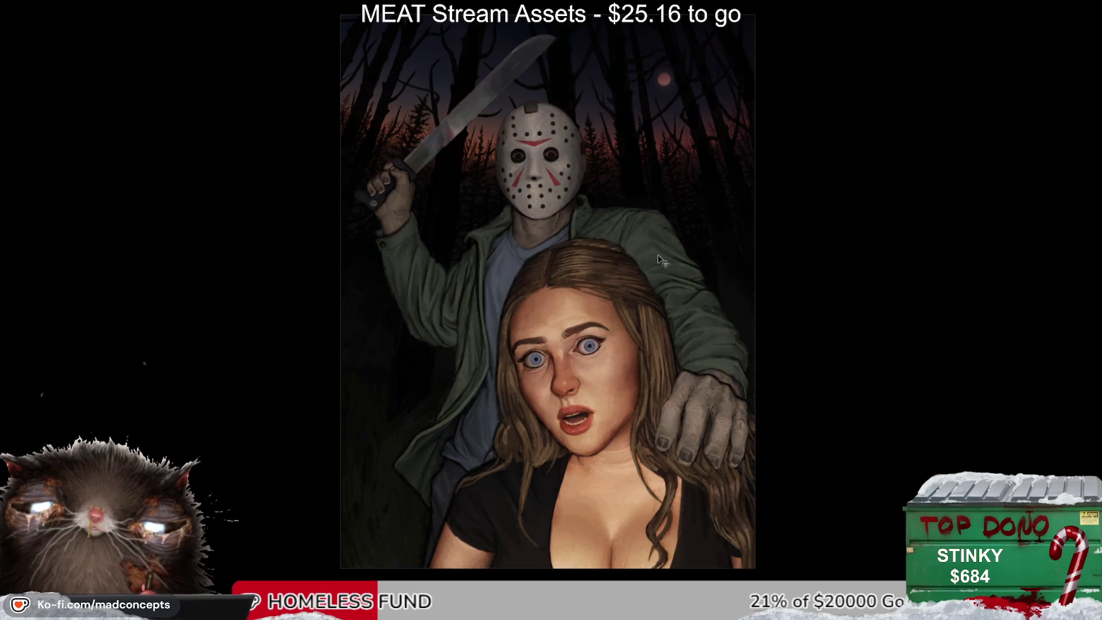
Step: Mirror the whole painting horizontally so the machete appears on the right
scroll(658, 275, down, 3)
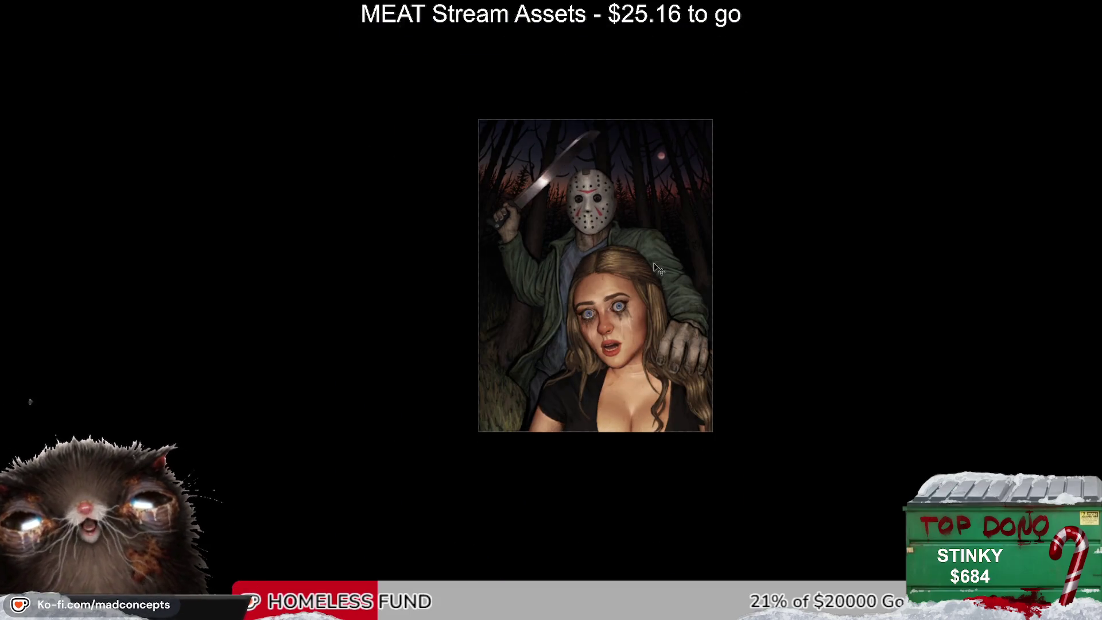
scroll(654, 265, up, 3)
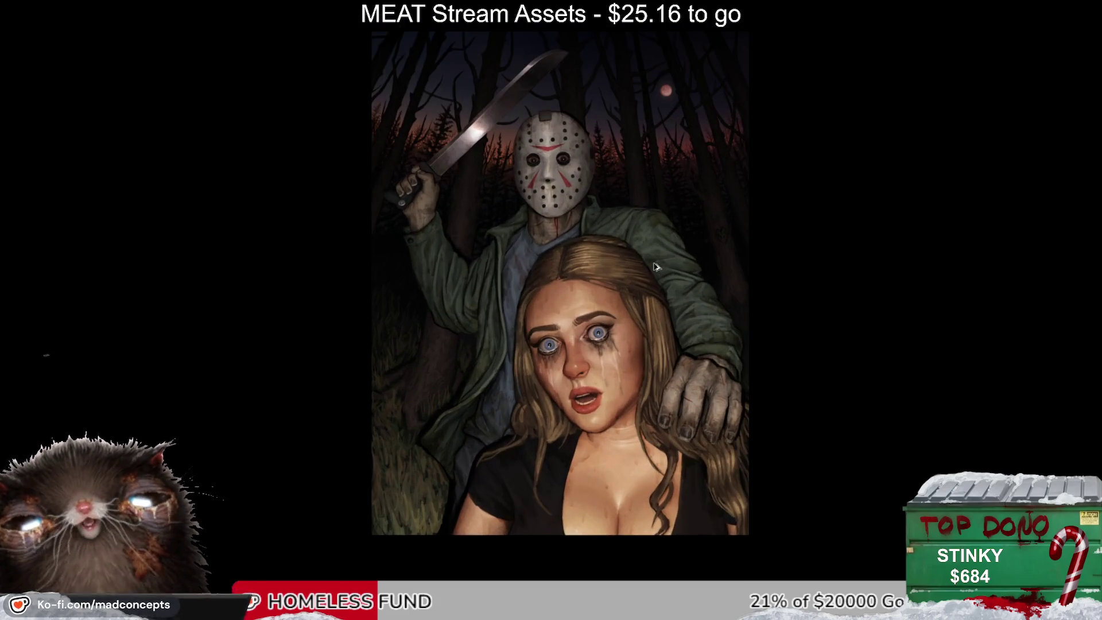
scroll(656, 267, up, 2)
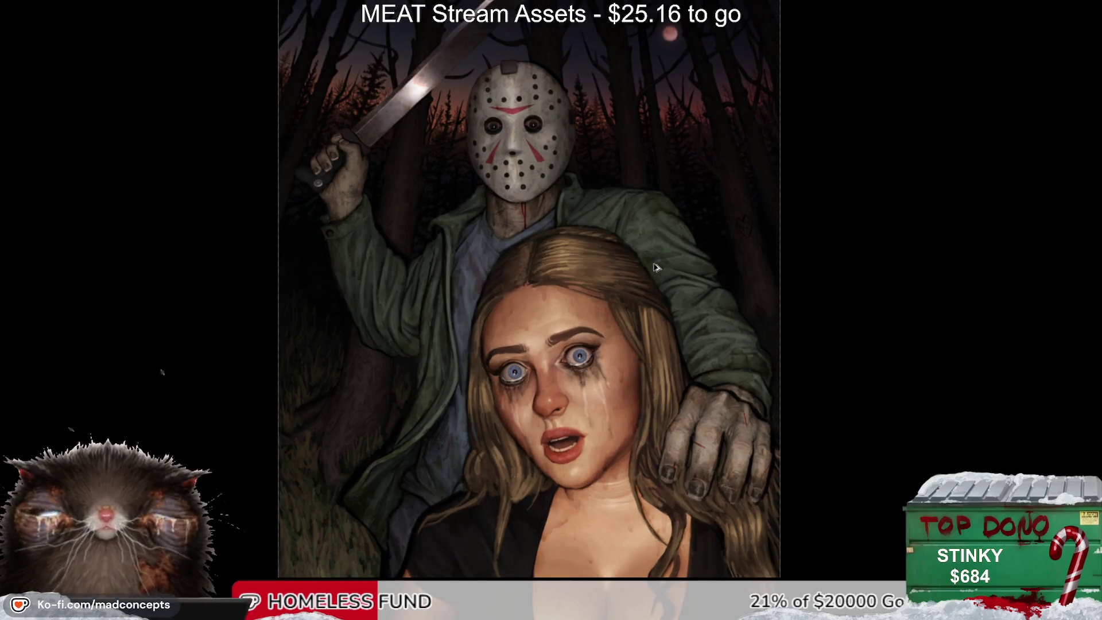
scroll(654, 267, down, 1)
key(m)
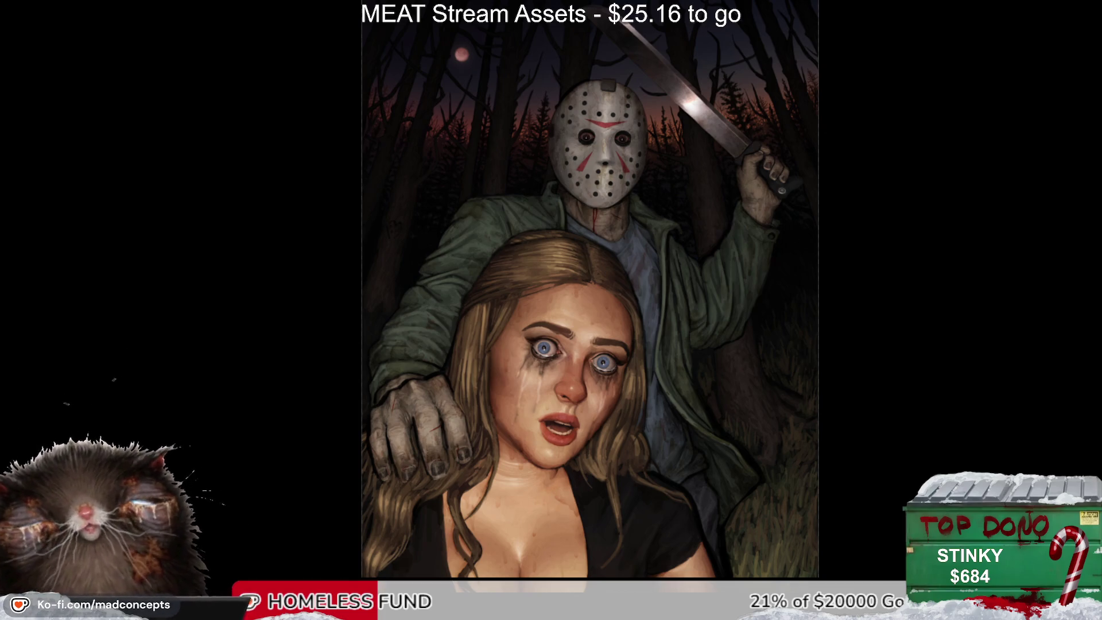
Step: Check the fitted painting mirrored, then flip the view back to normal
scroll(386, 275, up, 4)
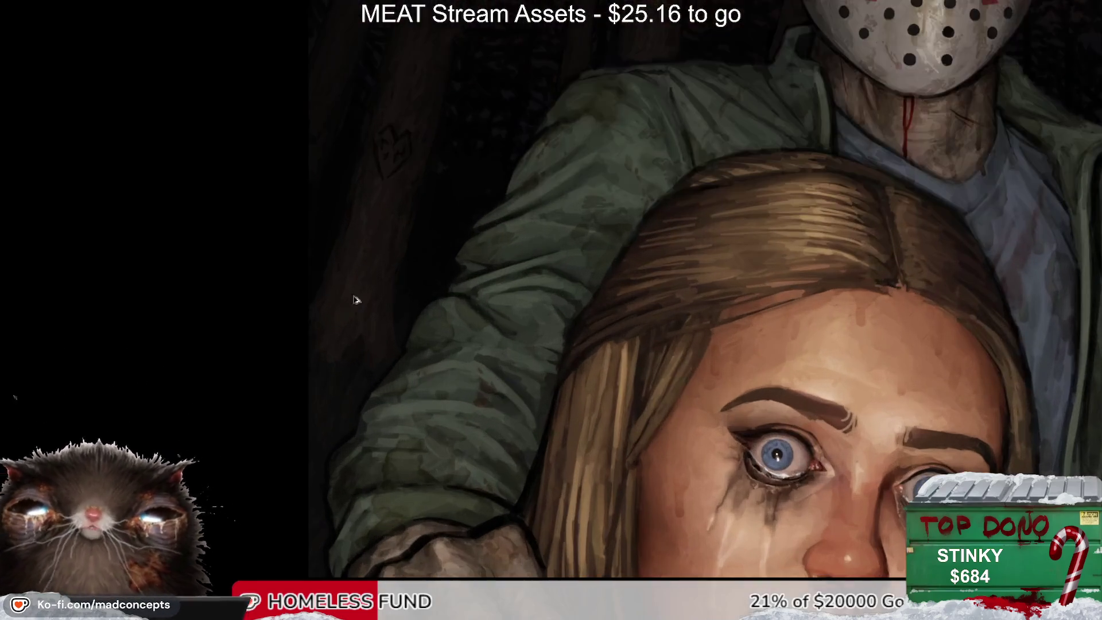
scroll(366, 333, down, 2)
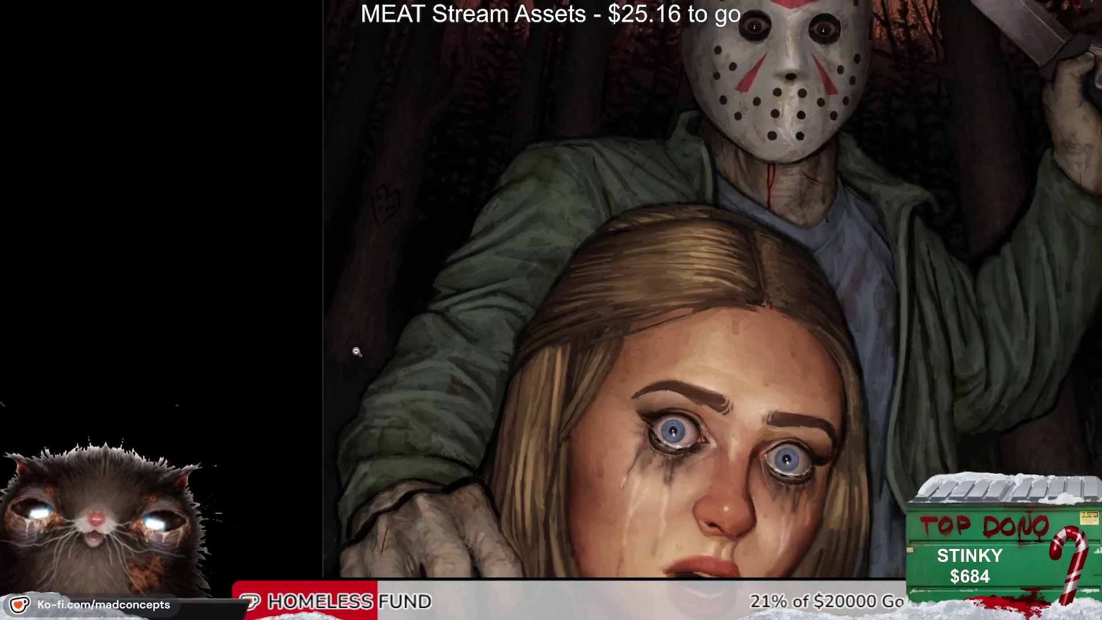
scroll(344, 345, up, 3)
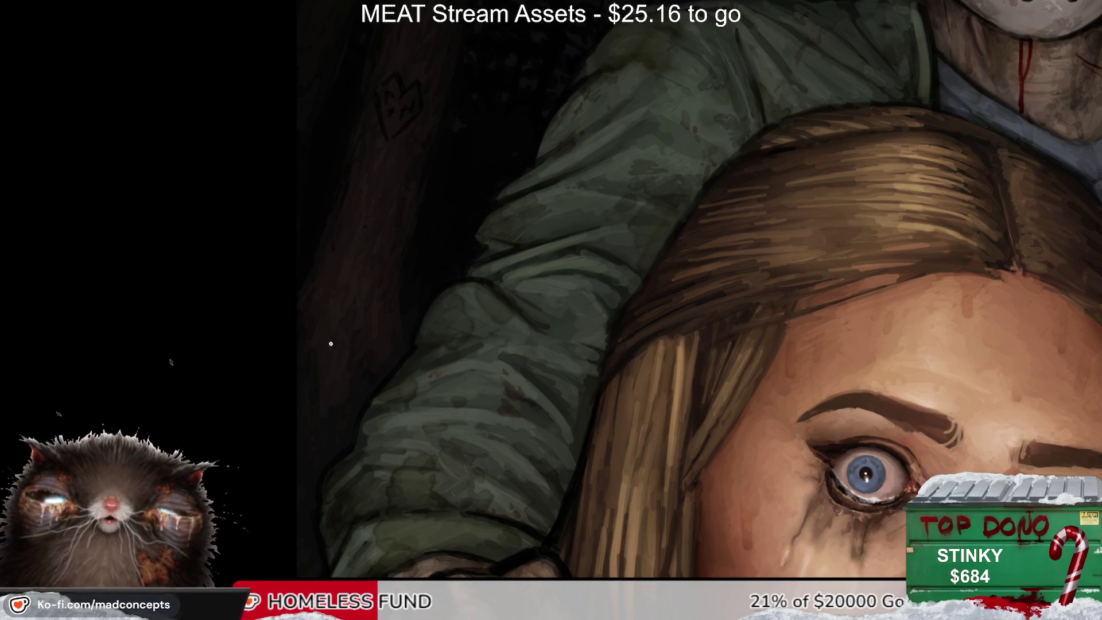
key(m)
key(2)
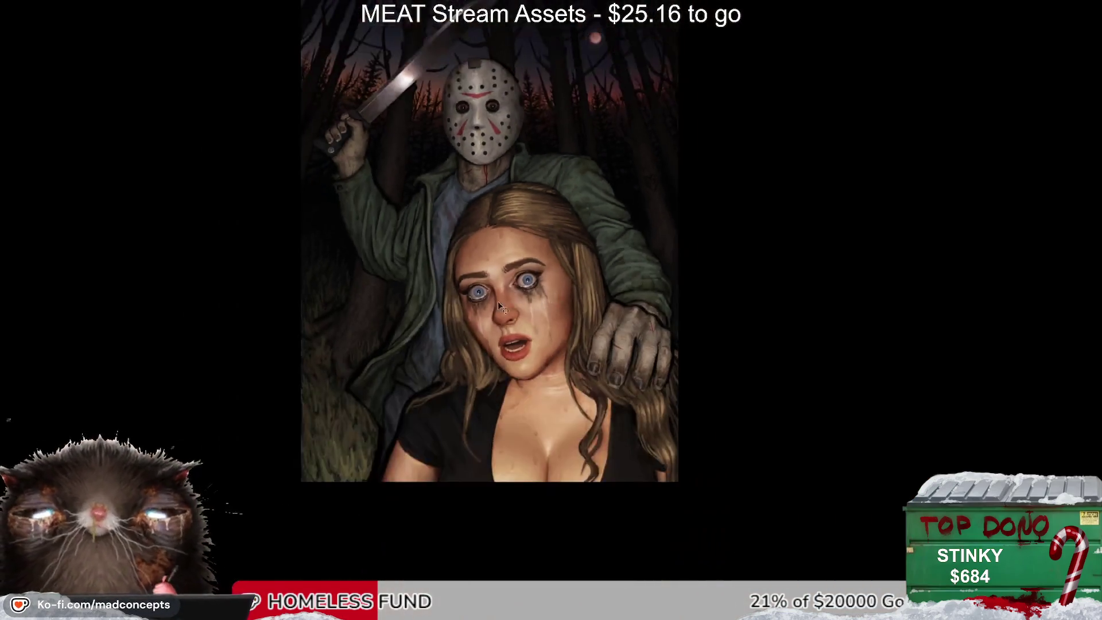
key(m)
Step: Zoom into the jacket sleeve, sample two colours, and pan to the woman's left eye
scroll(459, 224, up, 5)
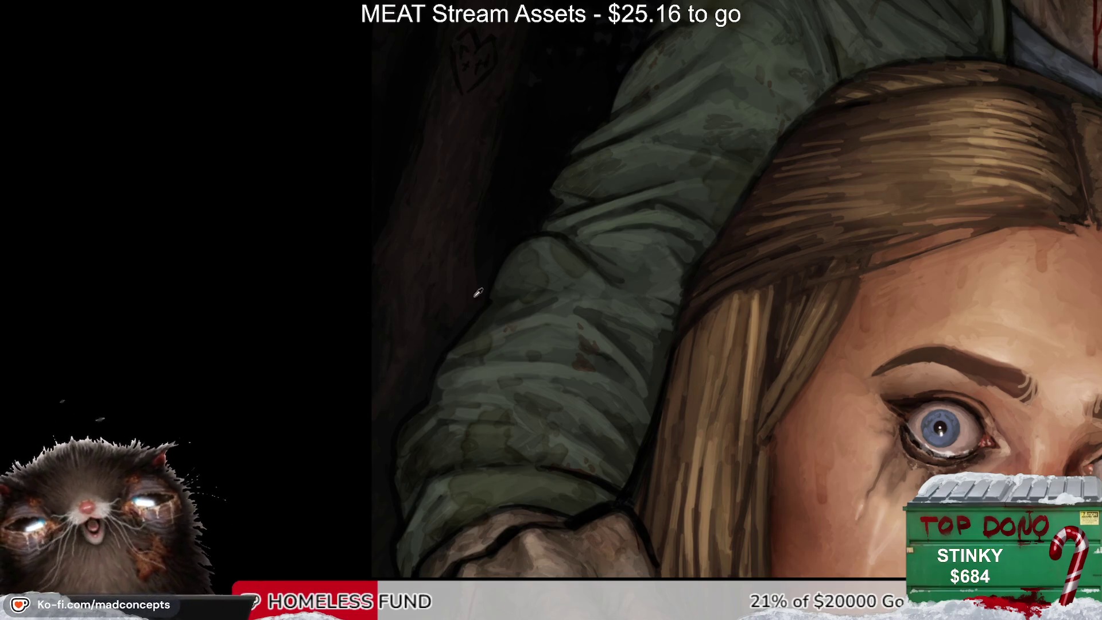
click(435, 318)
click(495, 252)
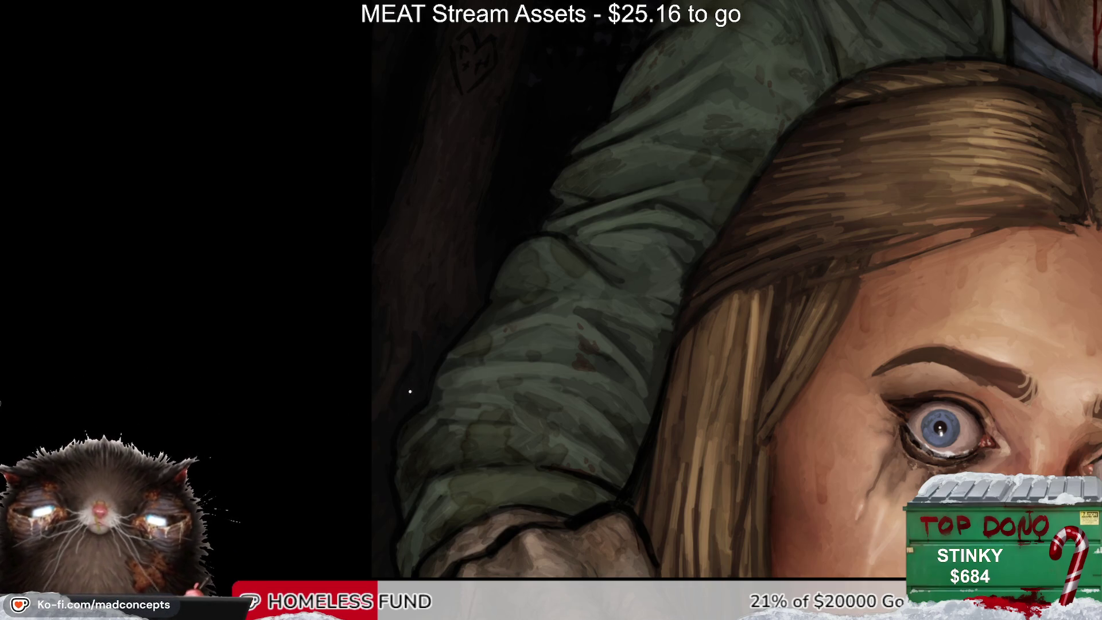
mouse_move(520, 280)
mouse_down()
mouse_move(475, 233)
mouse_move(376, 457)
mouse_up()
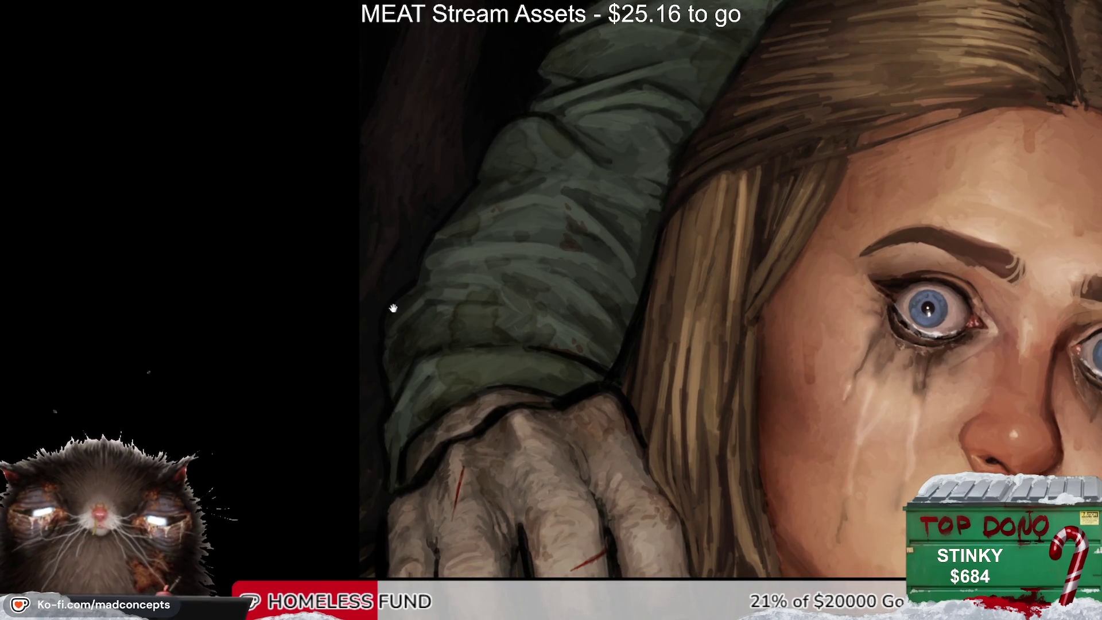
drag(393, 308, 396, 379)
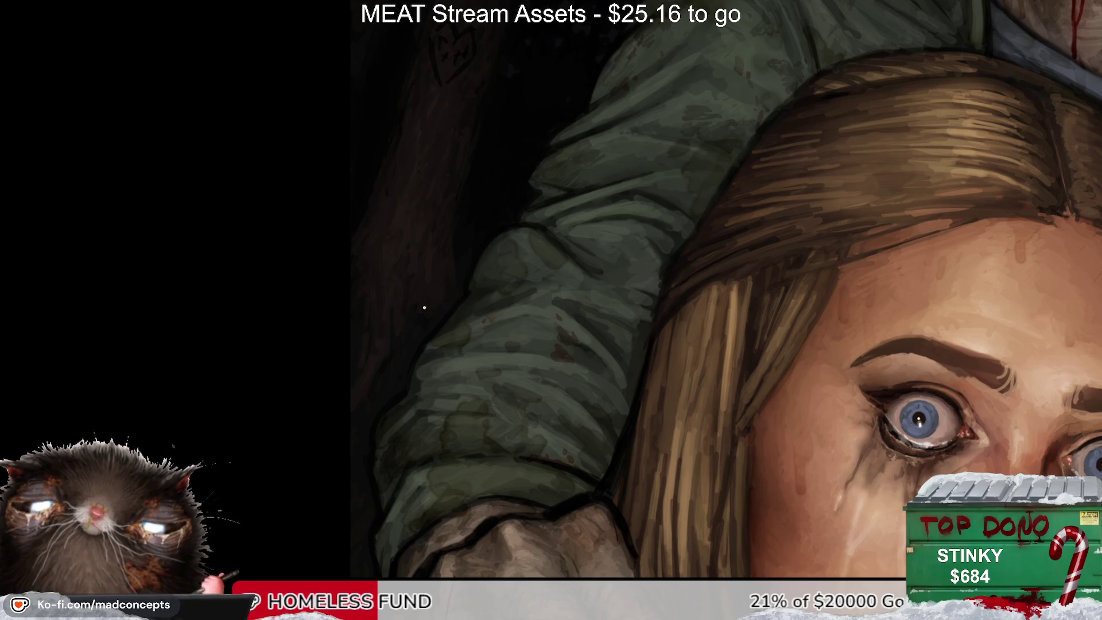
Step: Zoom out to the whole painting, flip it horizontally and back, and nudge the view down-right
click(462, 252)
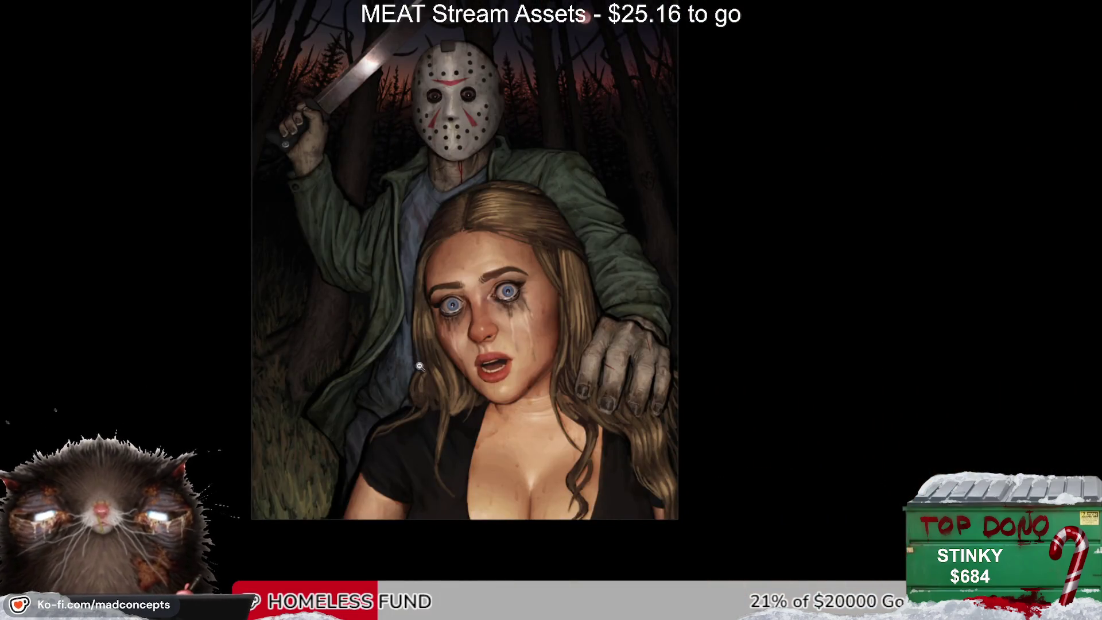
scroll(477, 273, up, 4)
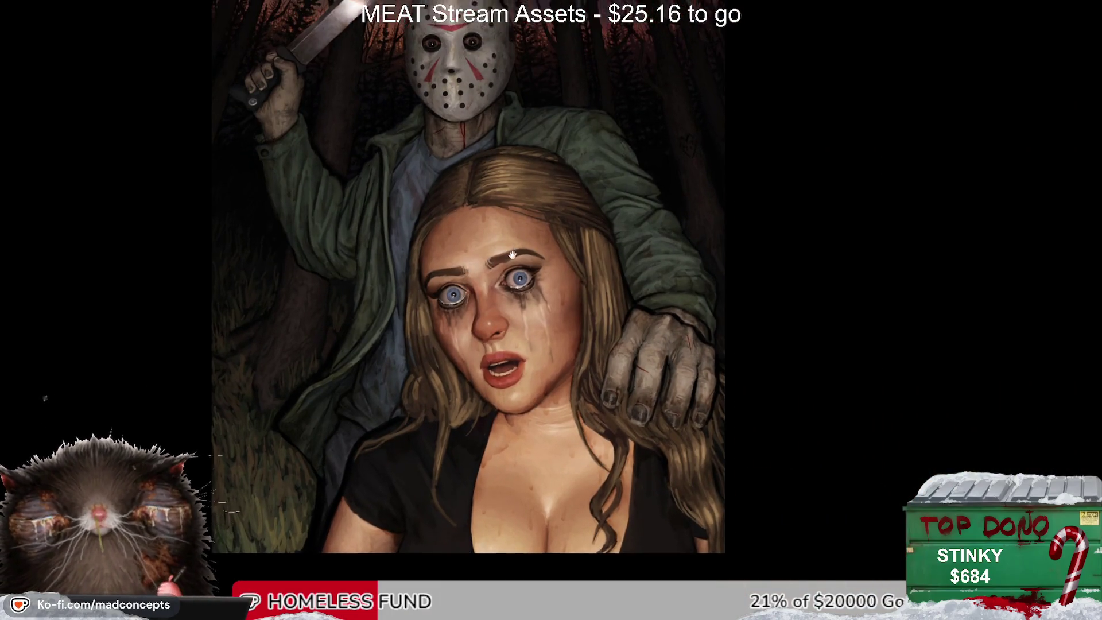
scroll(489, 264, down, 3)
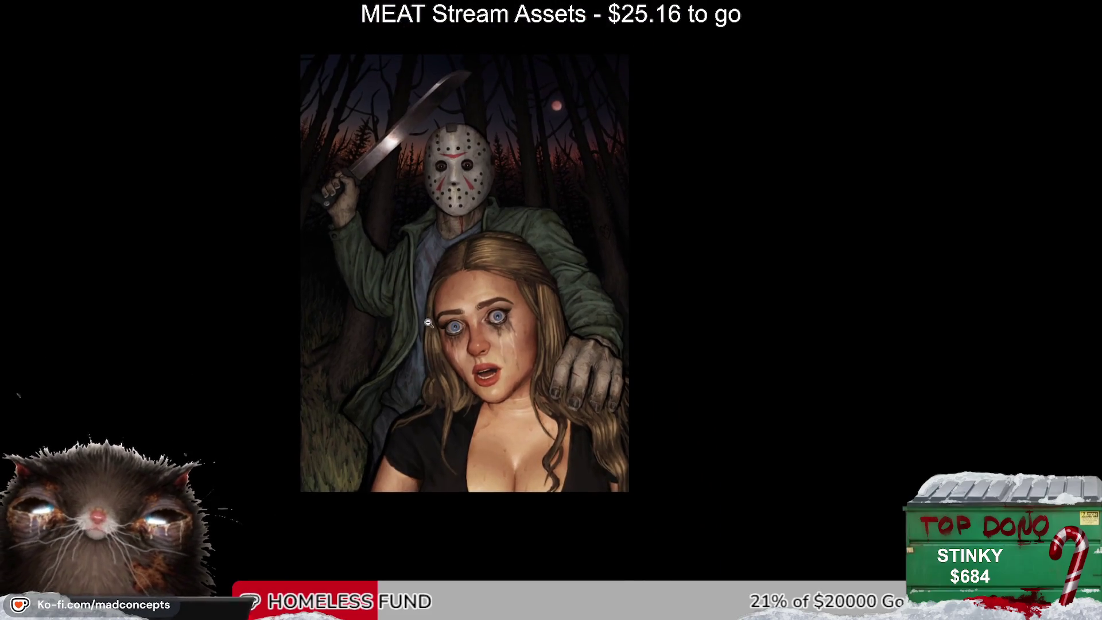
scroll(442, 313, up, 1)
scroll(442, 313, up, 3)
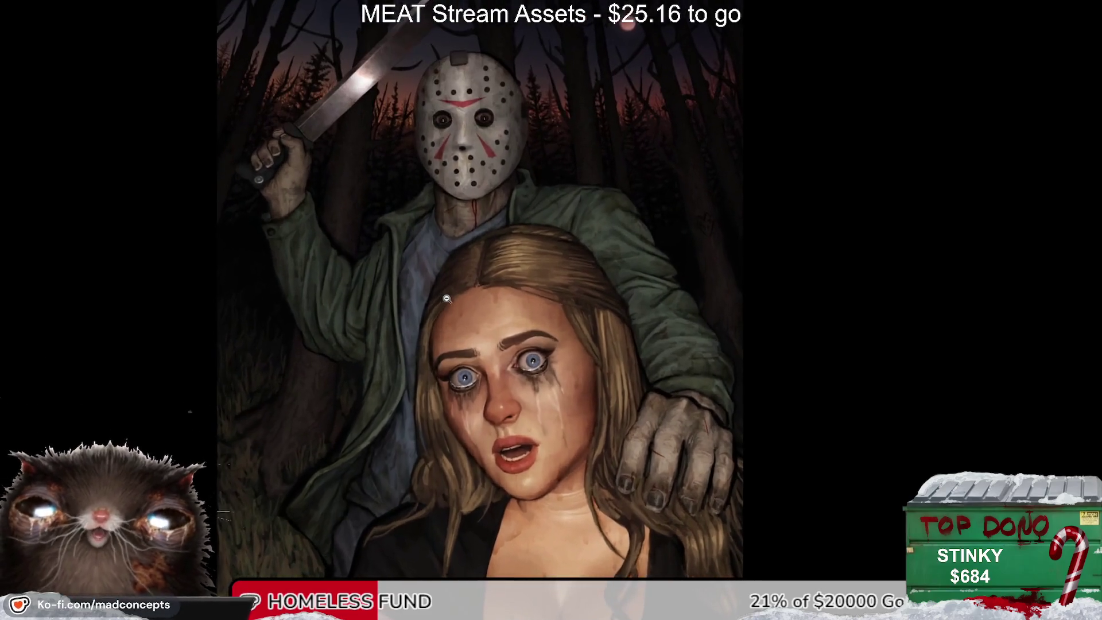
scroll(419, 363, down, 1)
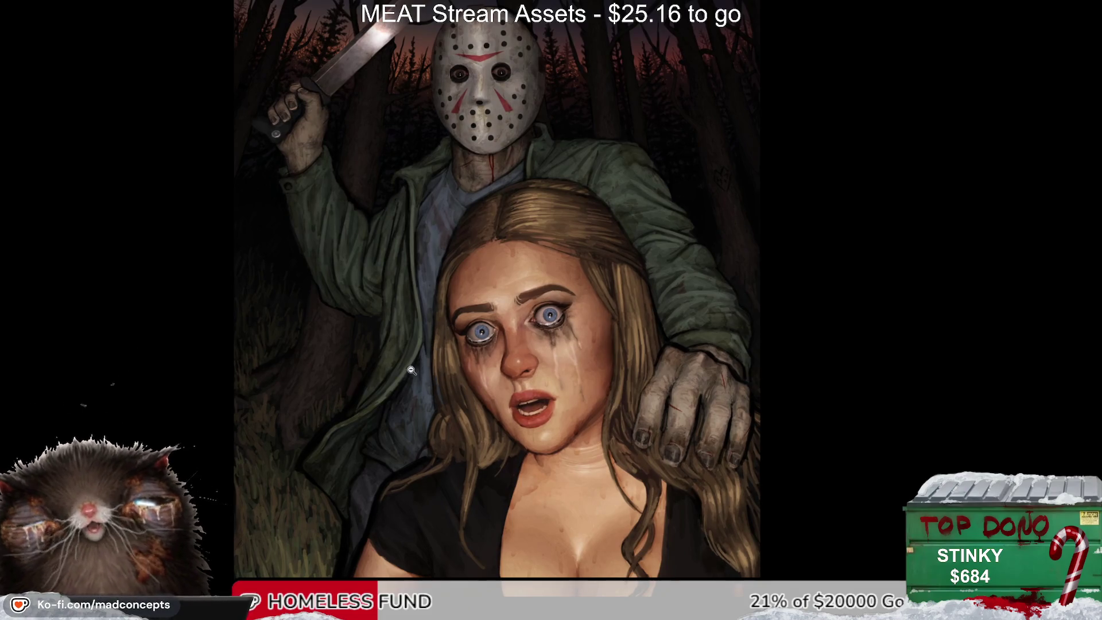
scroll(442, 313, down, 2)
scroll(447, 298, up, 1)
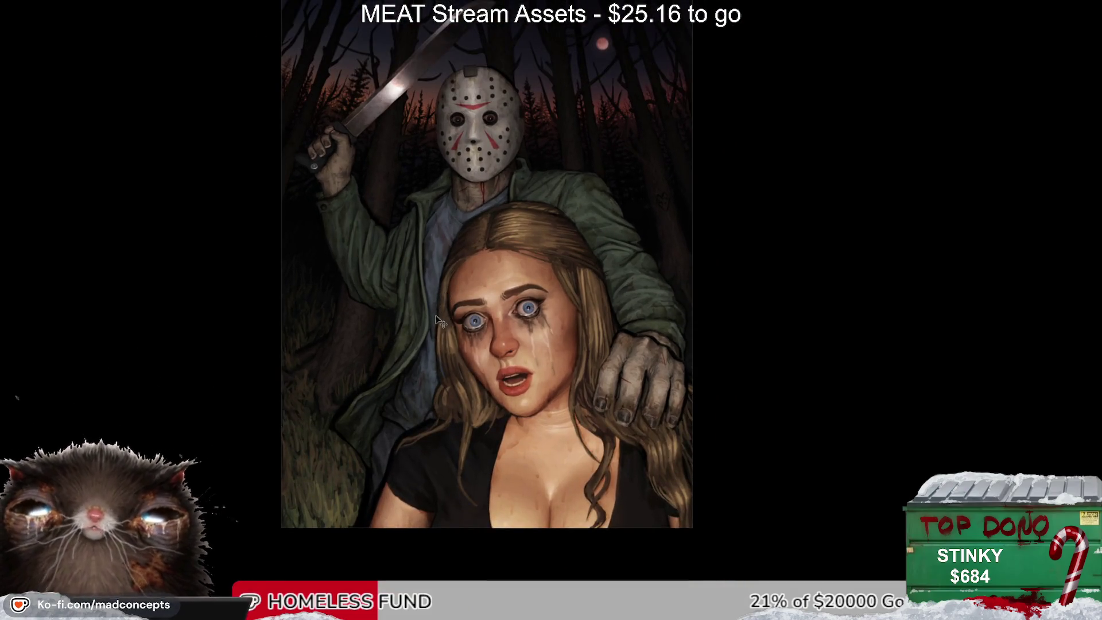
key(alt+shift+h)
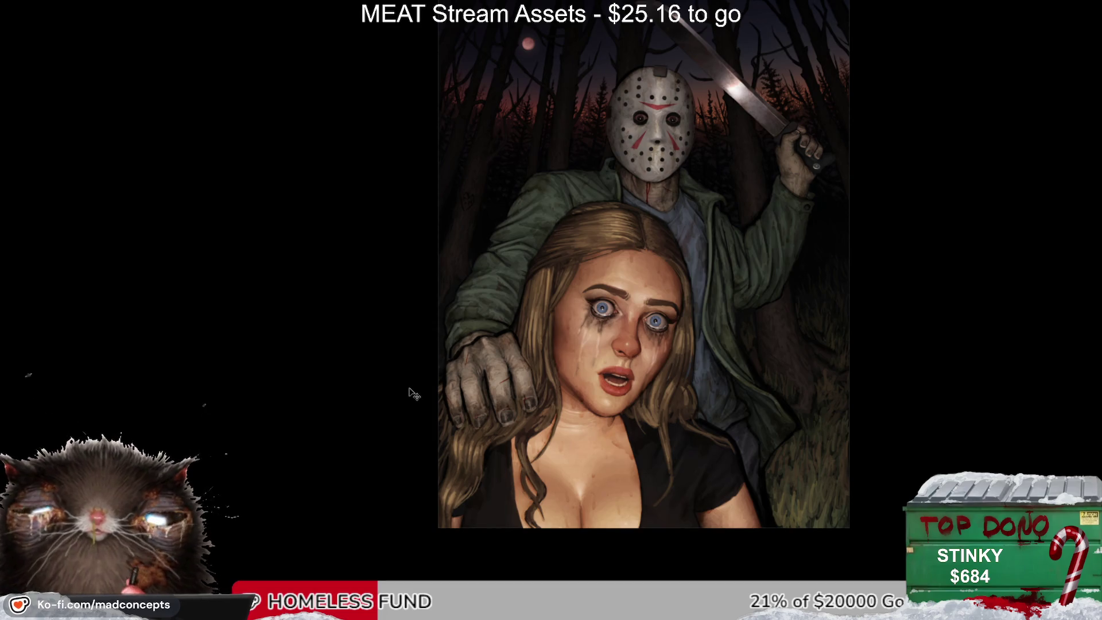
key(alt+shift+h)
drag(411, 377, 437, 394)
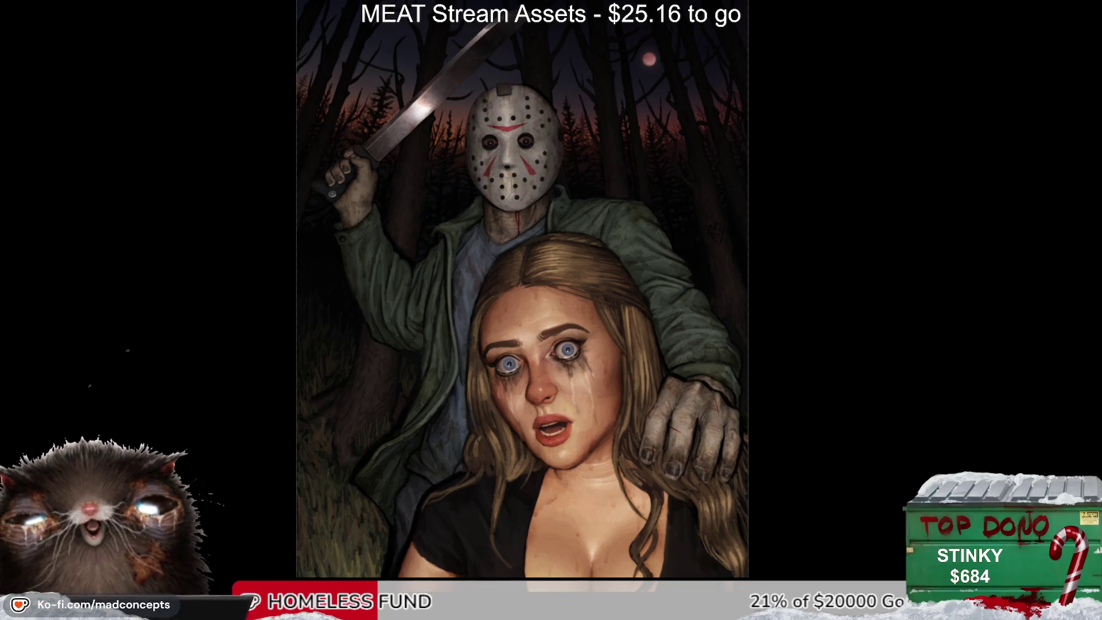
scroll(540, 261, up, 2)
scroll(545, 261, up, 8)
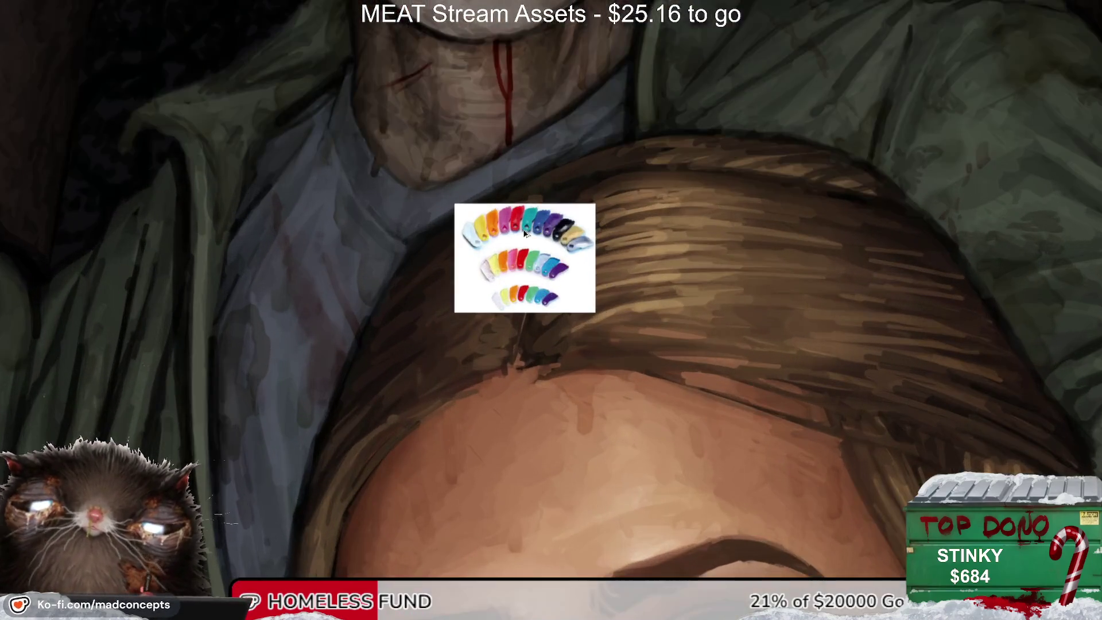
scroll(525, 231, up, 1)
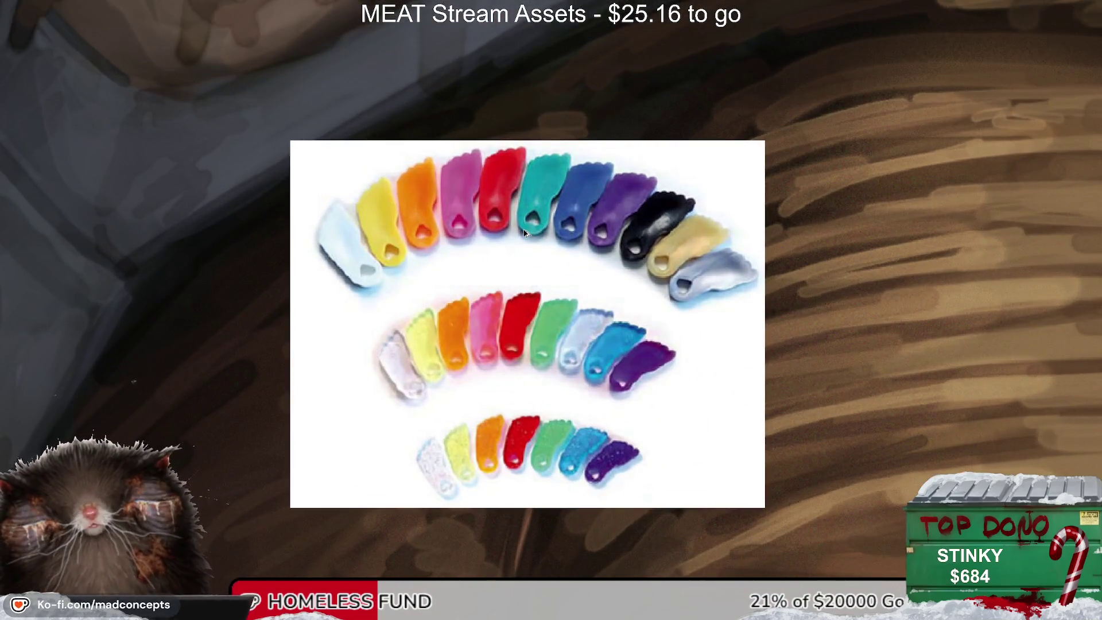
scroll(525, 231, down, 10)
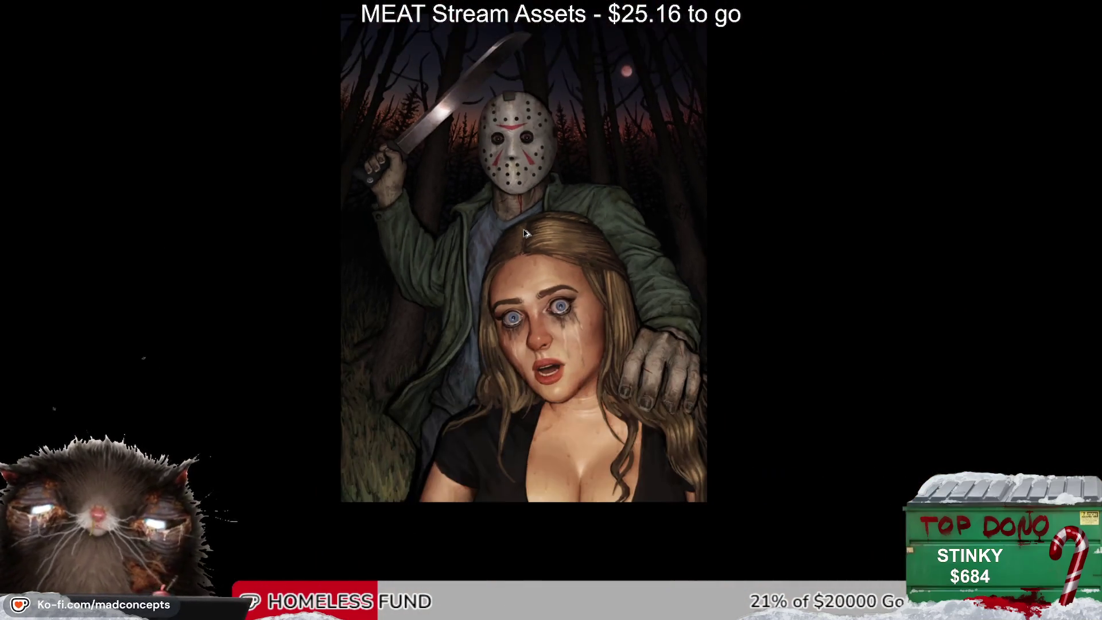
Step: Mirror the view, tilt the canvas about 45° clockwise, and shift it up and right
scroll(498, 226, up, 2)
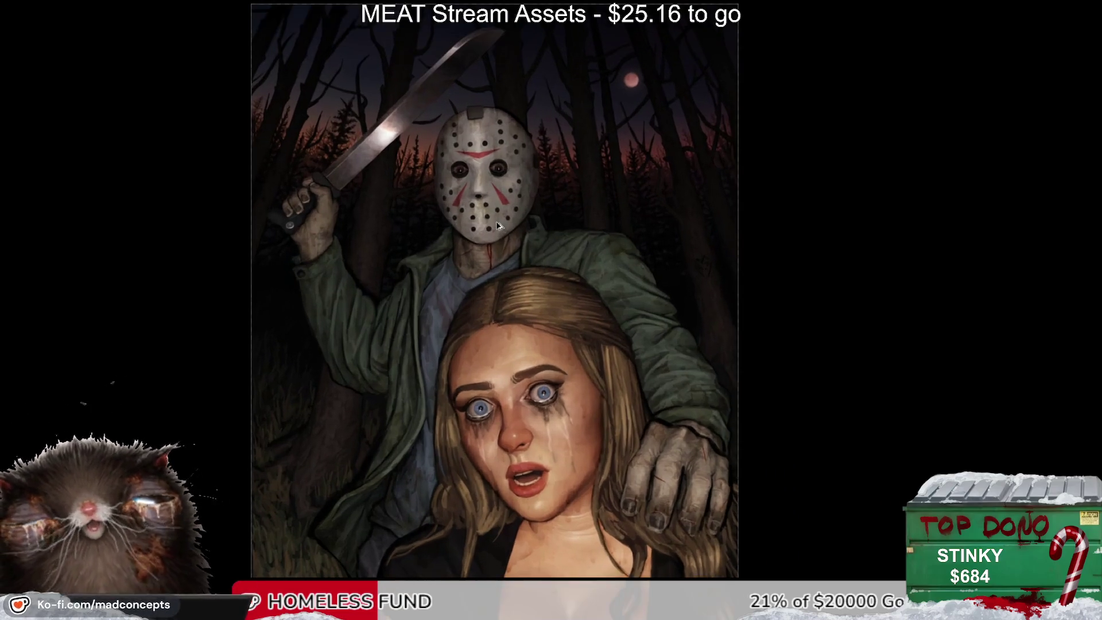
scroll(498, 226, down, 1)
key(alt+shift+h)
key(alt+shift+h)
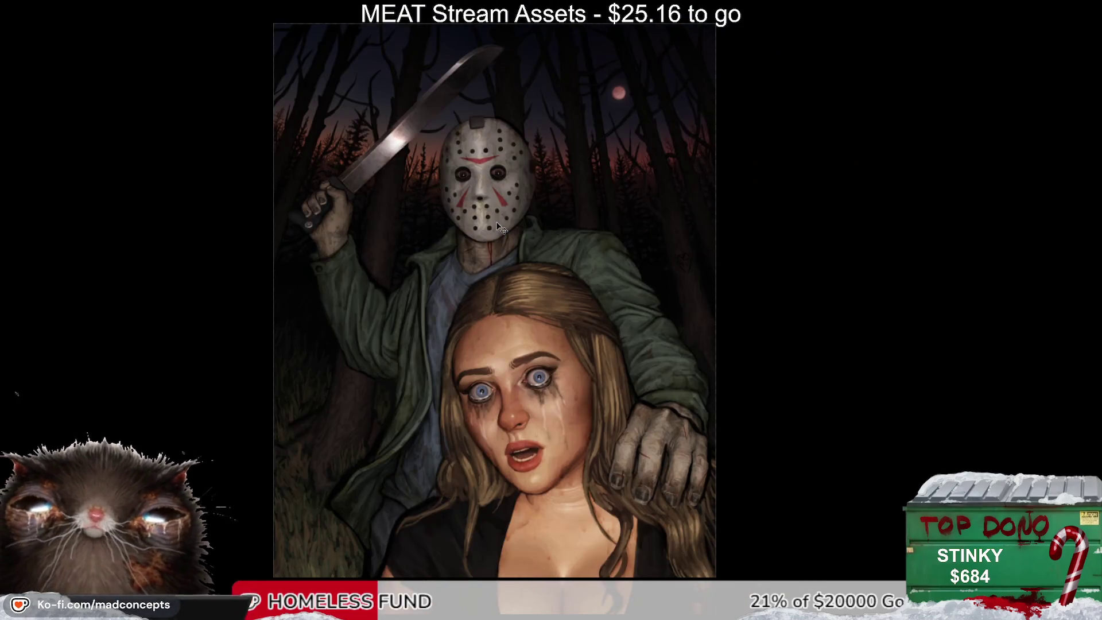
mouse_move(735, 272)
mouse_down()
mouse_move(373, 464)
mouse_move(309, 292)
mouse_move(226, 224)
mouse_move(241, 260)
mouse_move(276, 255)
mouse_move(278, 299)
mouse_up()
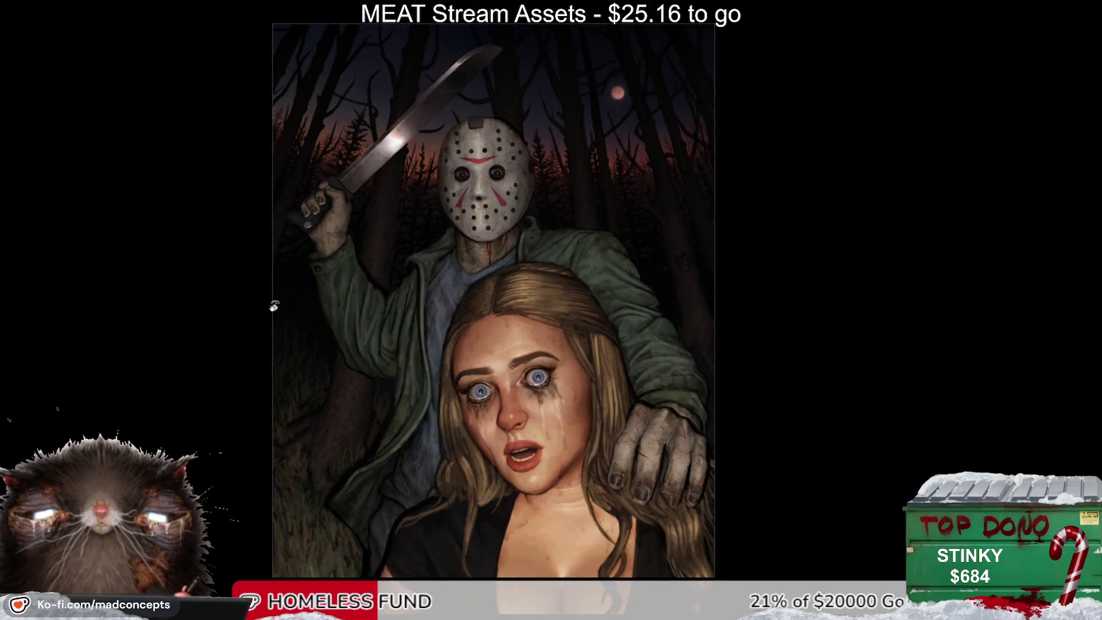
scroll(492, 324, down, 1)
scroll(492, 326, up, 1)
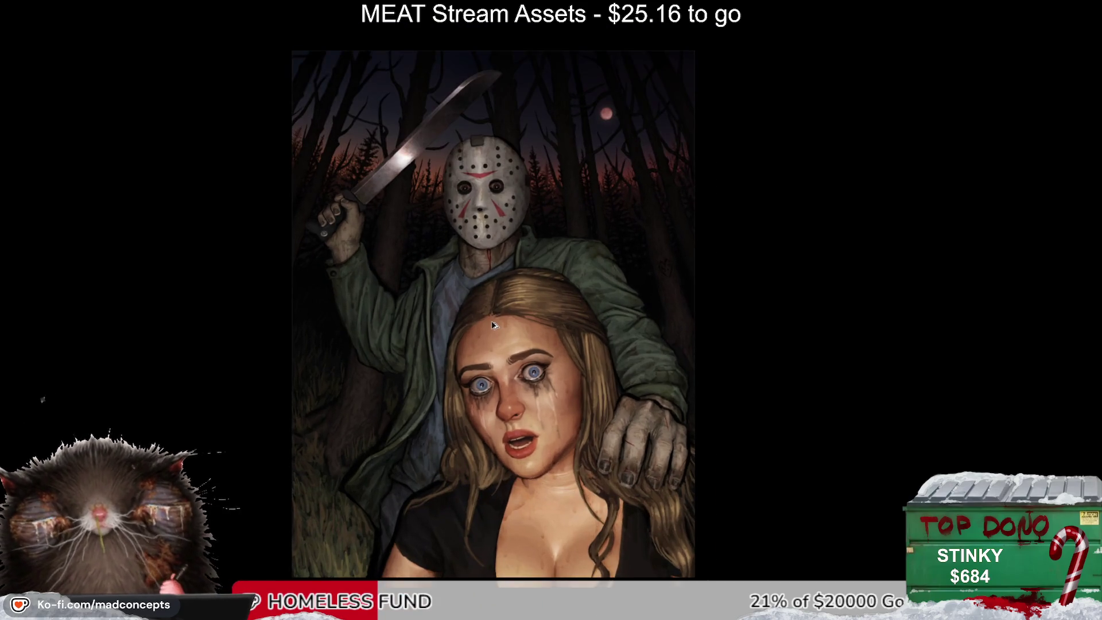
scroll(492, 325, up, 1)
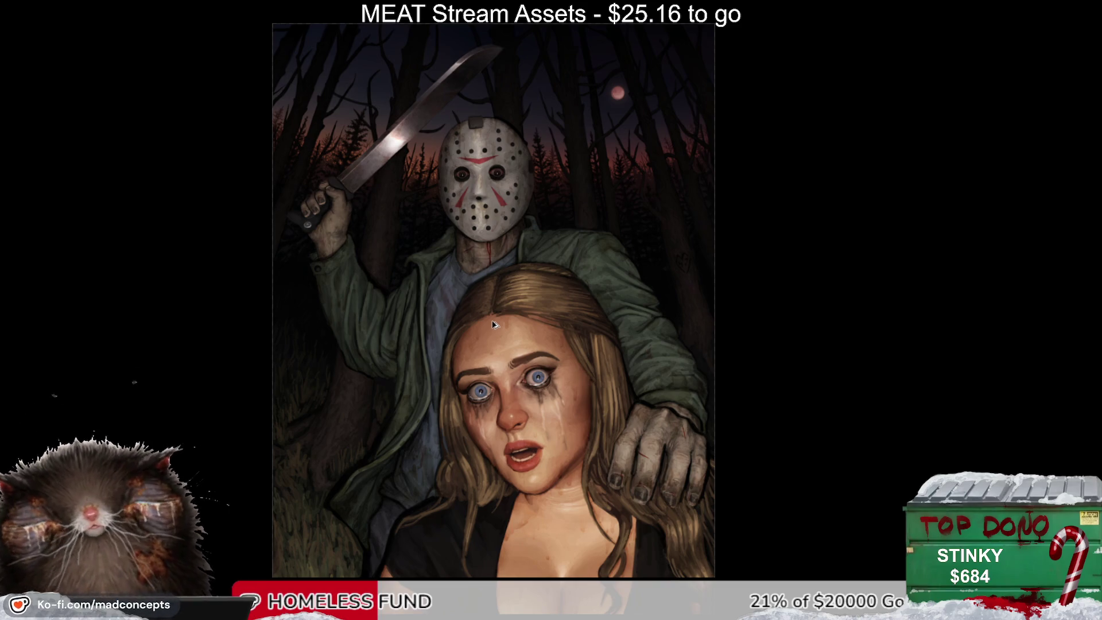
scroll(494, 324, down, 1)
scroll(493, 322, up, 1)
drag(533, 427, 580, 405)
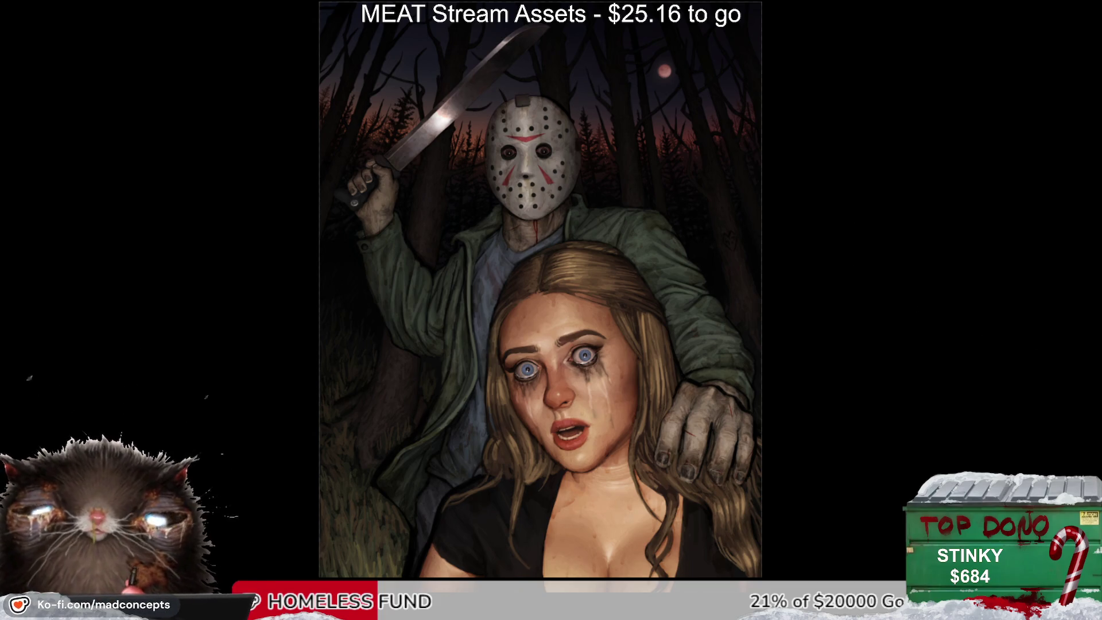
Step: Zoom in and out and pan down across the painting to review it
scroll(644, 261, down, 1)
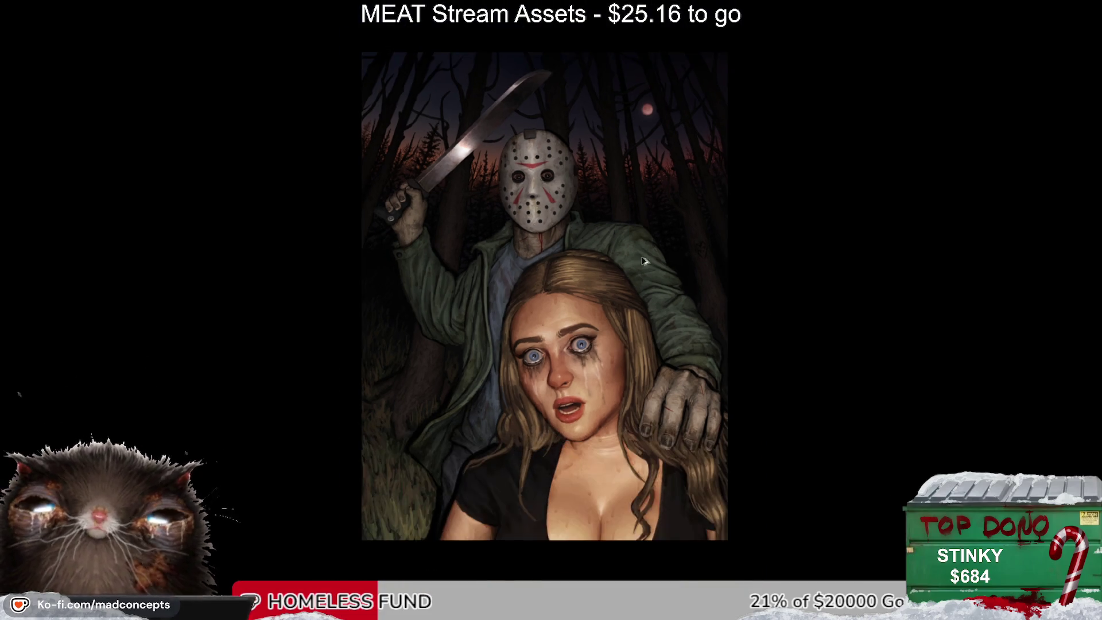
scroll(644, 262, up, 1)
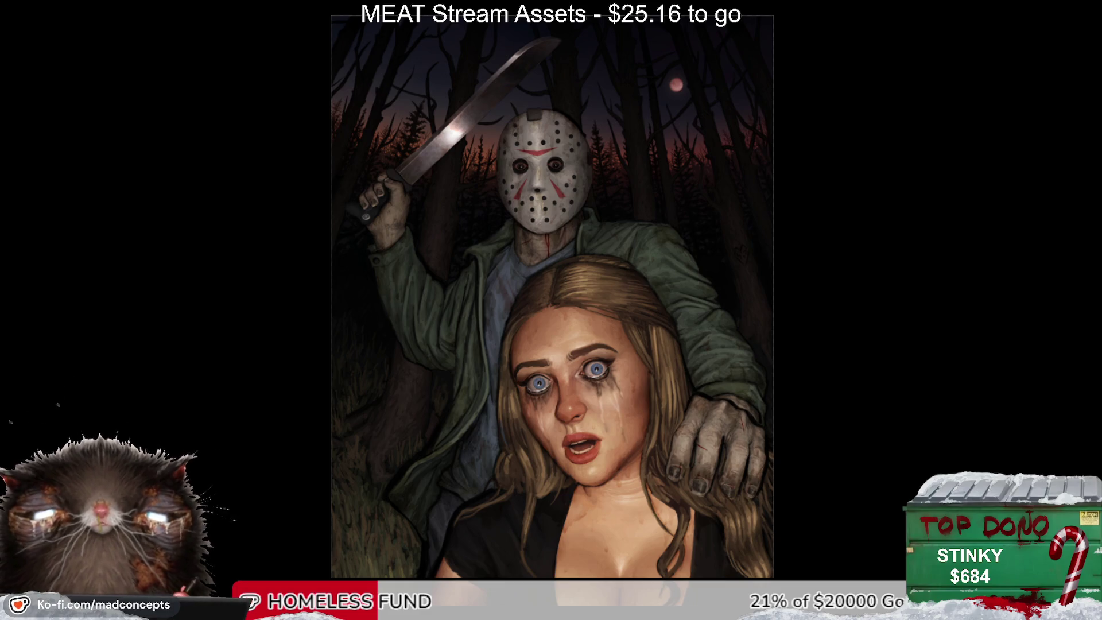
scroll(614, 415, up, 1)
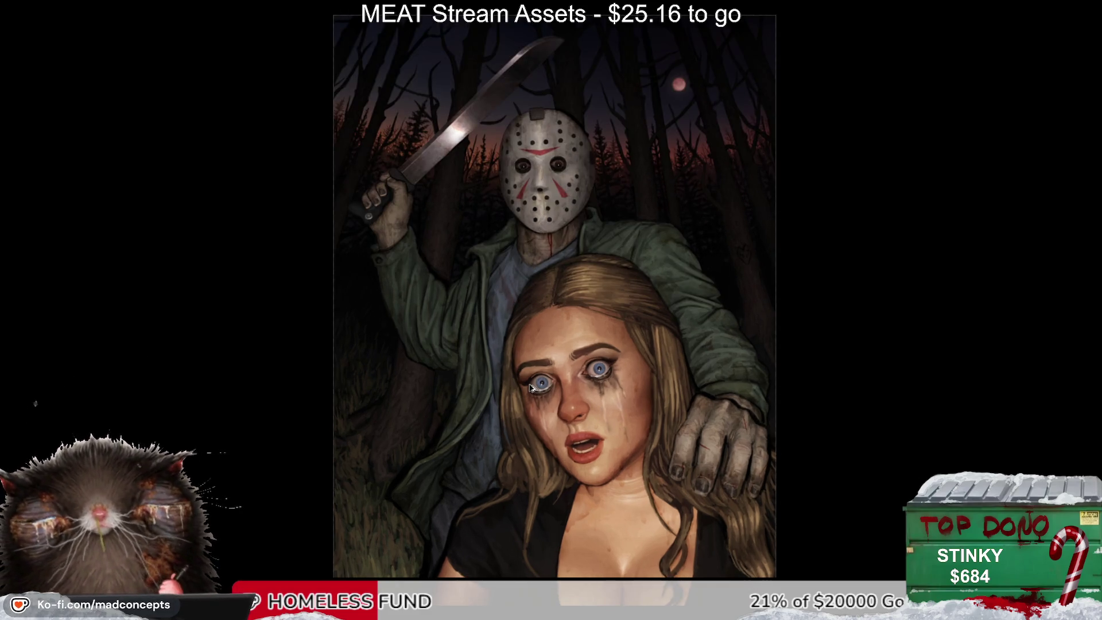
scroll(589, 329, up, 1)
scroll(588, 329, down, 3)
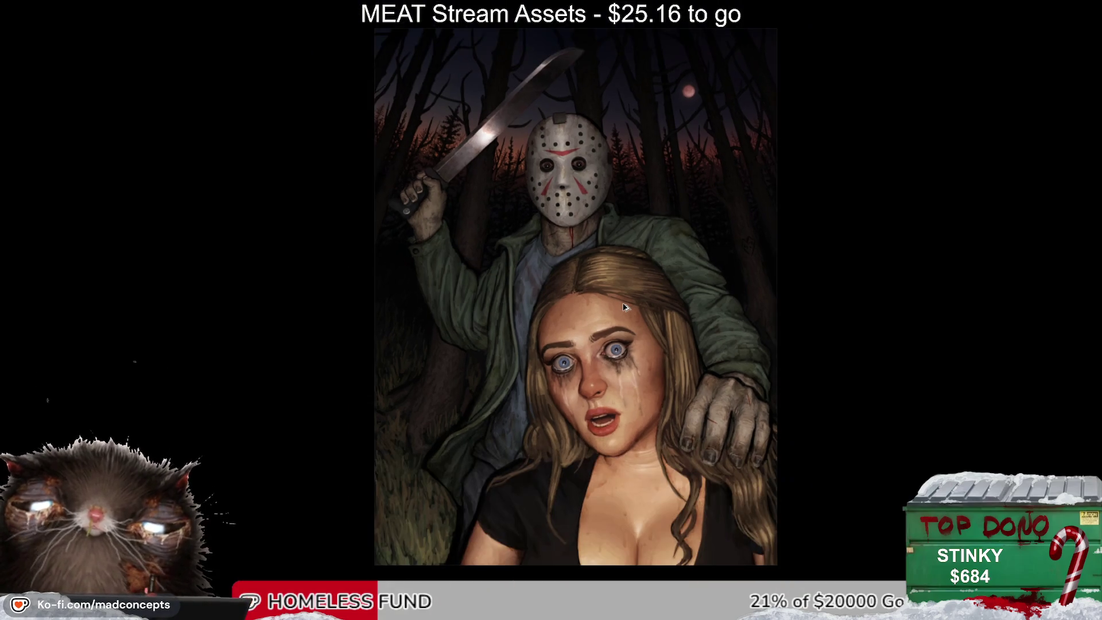
scroll(485, 476, up, 3)
scroll(554, 329, down, 2)
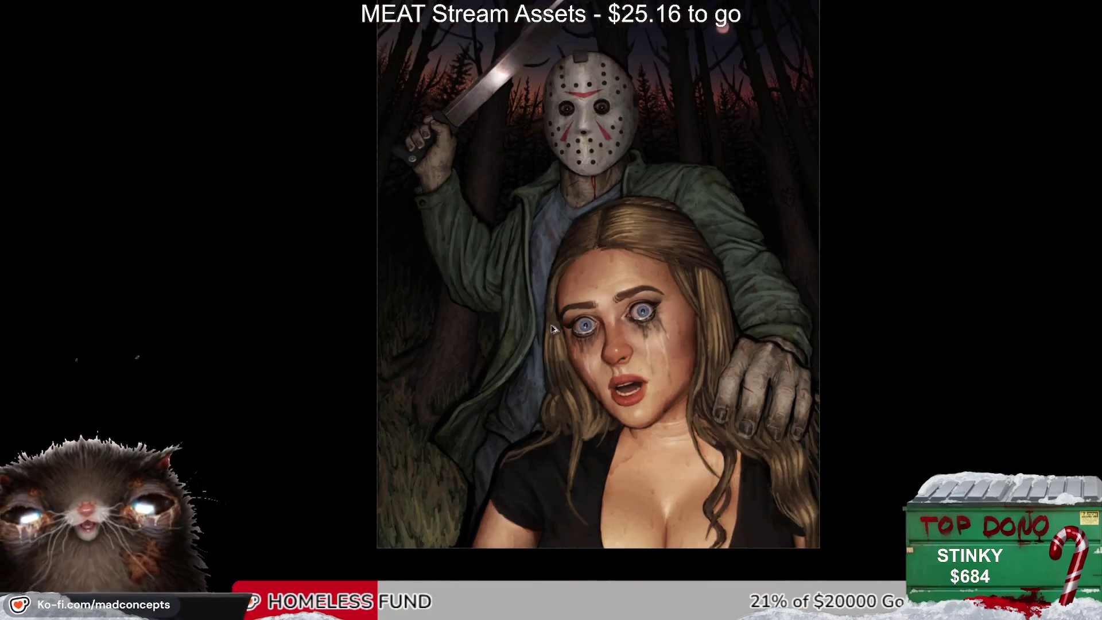
drag(639, 241, 642, 266)
scroll(645, 270, down, 1)
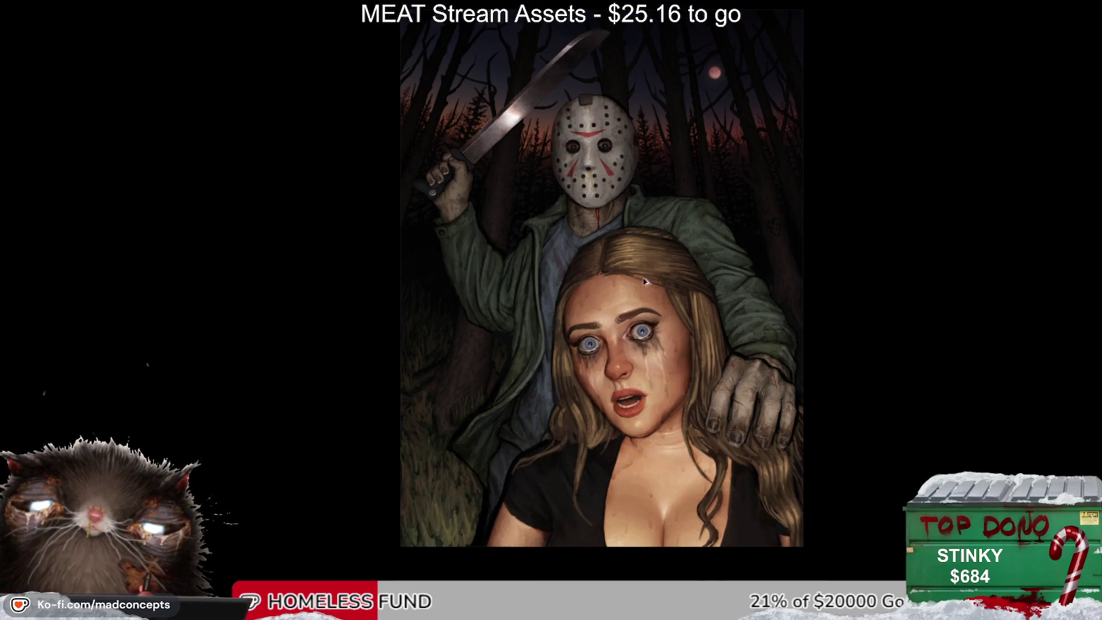
drag(766, 319, 770, 339)
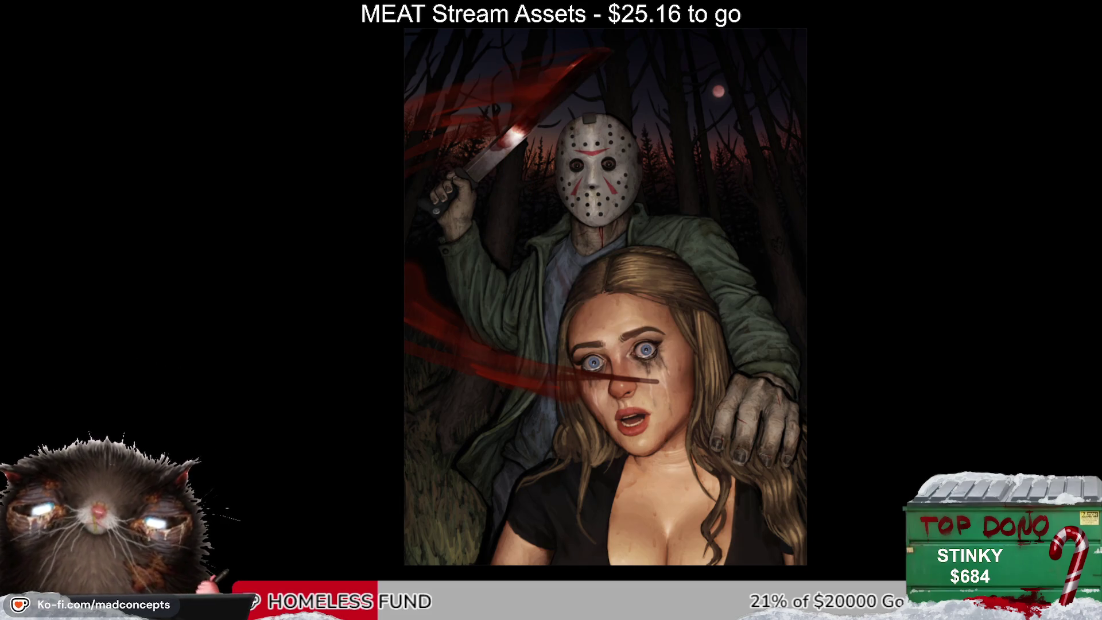
Step: Mirror the view horizontally and back to check the killer-and-woman composition
scroll(458, 210, down, 3)
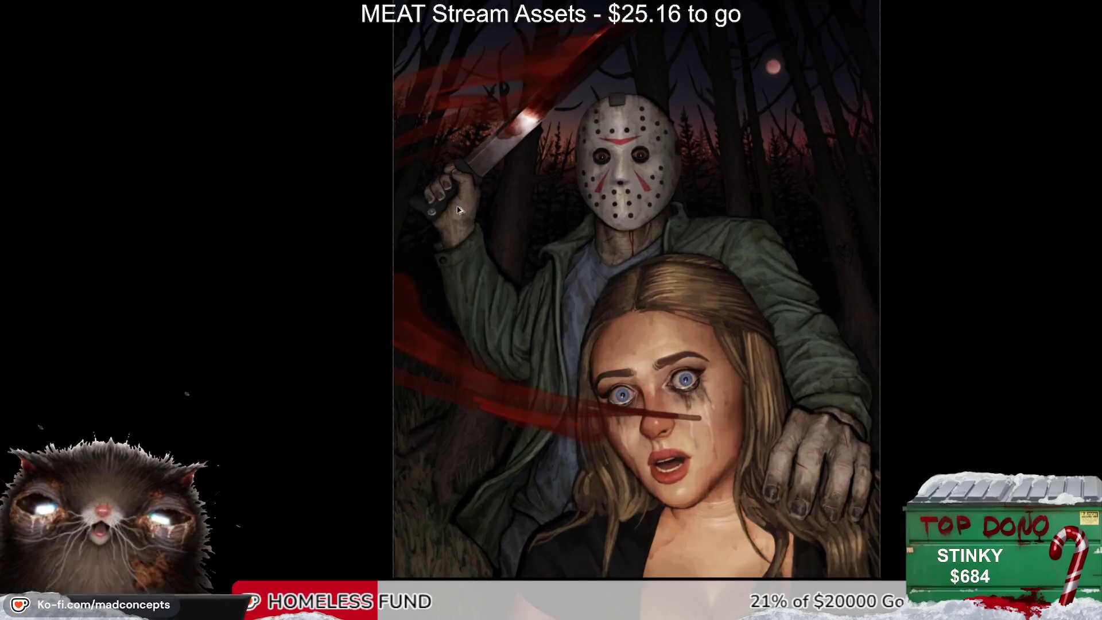
key(m)
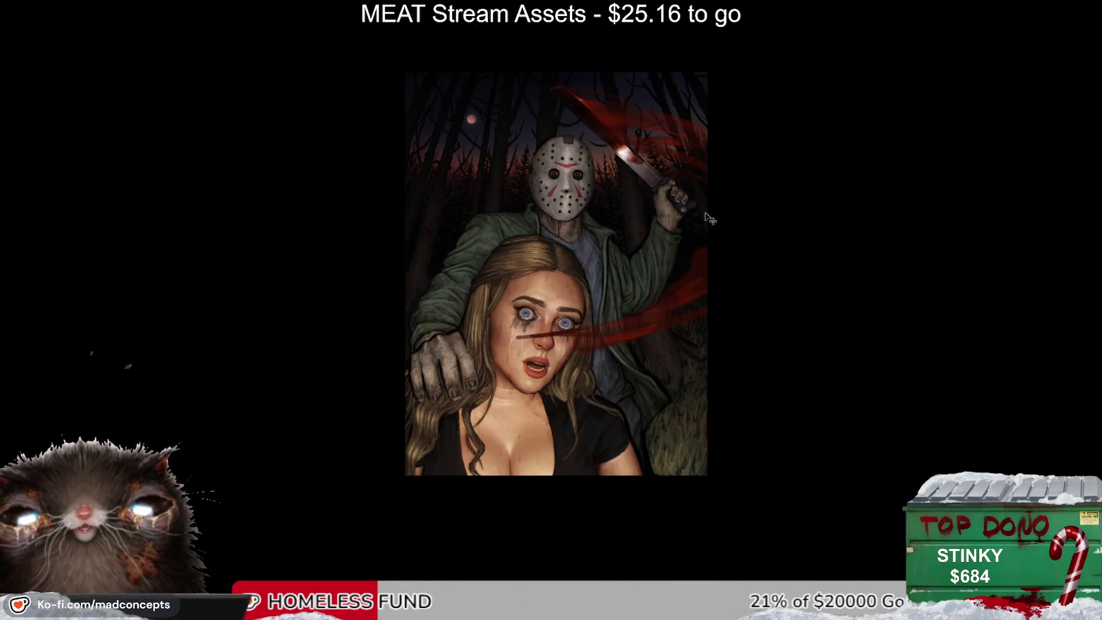
key(m)
scroll(504, 190, up, 4)
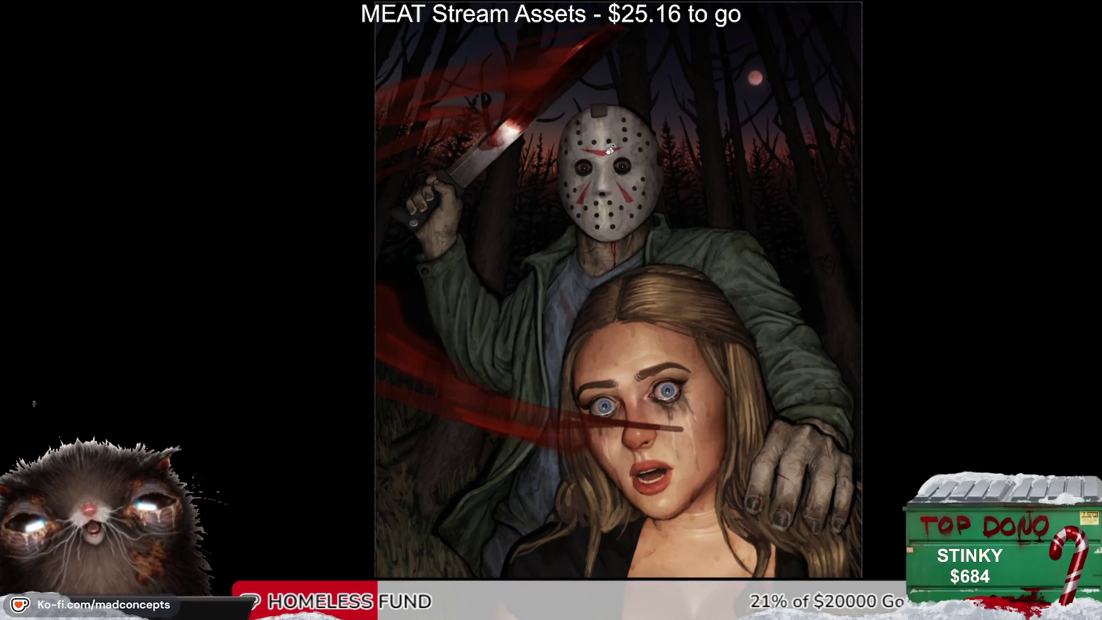
key(m)
key(m)
key(m)
key(m)
key(m)
key(m)
drag(560, 258, 609, 230)
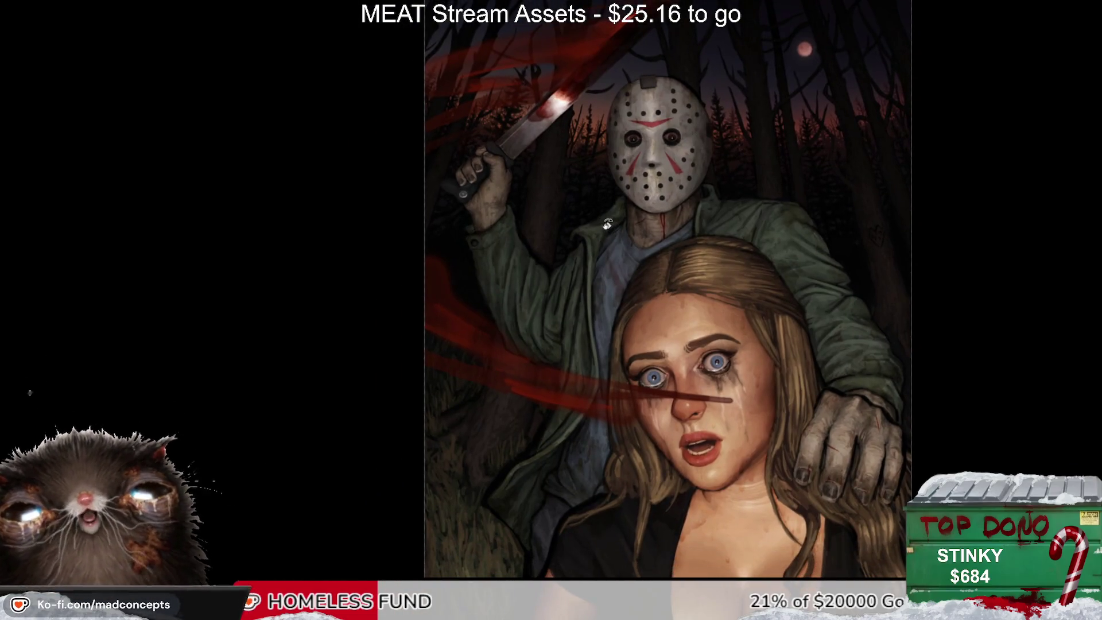
scroll(609, 230, down, 3)
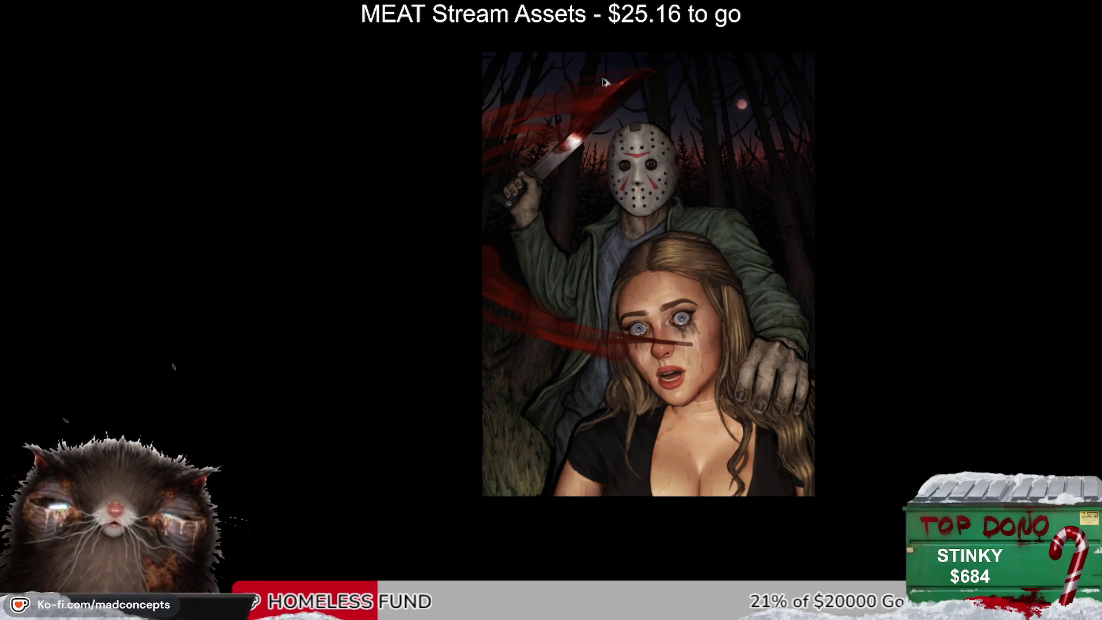
scroll(604, 174, up, 1)
Step: Flip the view once more, restore normal orientation, and zoom around to inspect the painting
key(m)
key(m)
scroll(772, 226, down, 3)
key(m)
key(m)
mouse_move(695, 262)
mouse_down()
mouse_move(648, 298)
mouse_move(609, 293)
mouse_up()
scroll(643, 284, up, 2)
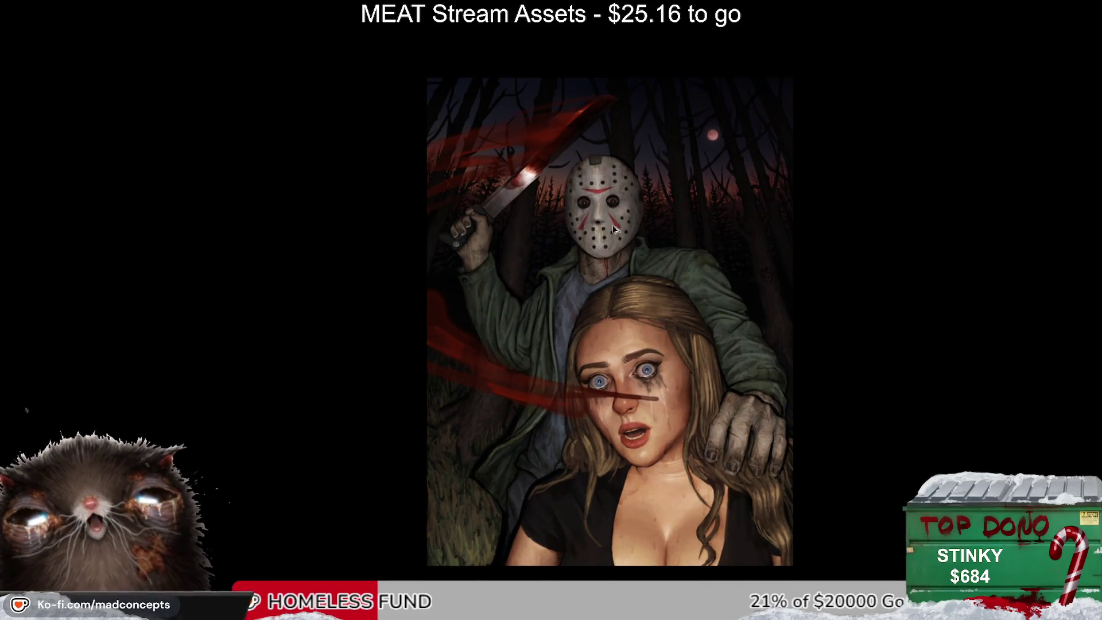
scroll(614, 229, up, 1)
scroll(623, 215, up, 1)
scroll(666, 152, up, 2)
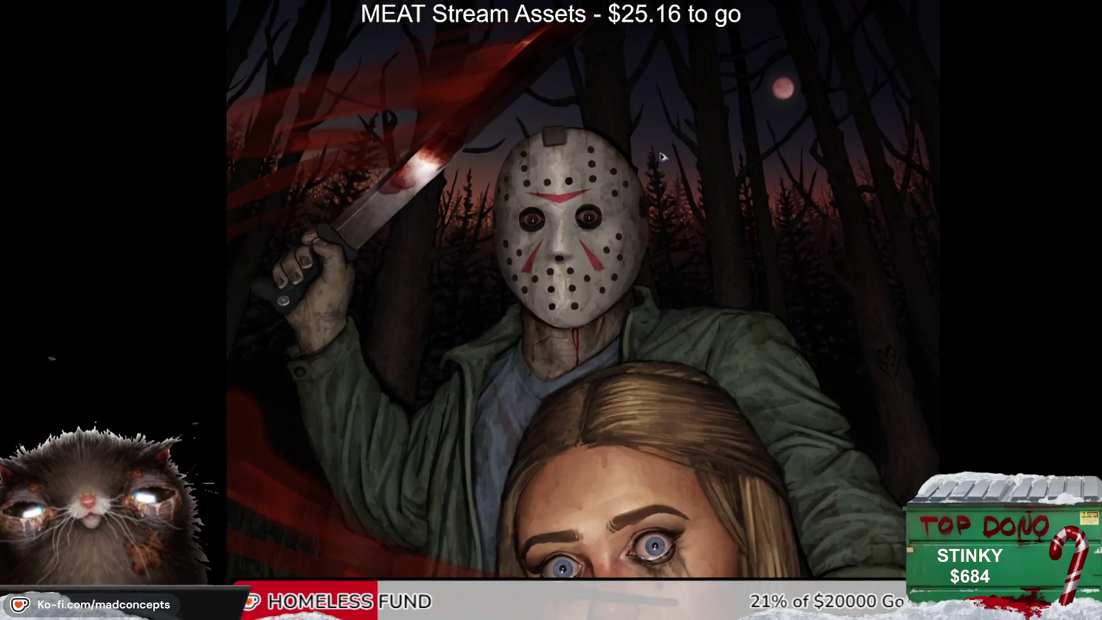
scroll(662, 156, up, 1)
scroll(662, 158, down, 3)
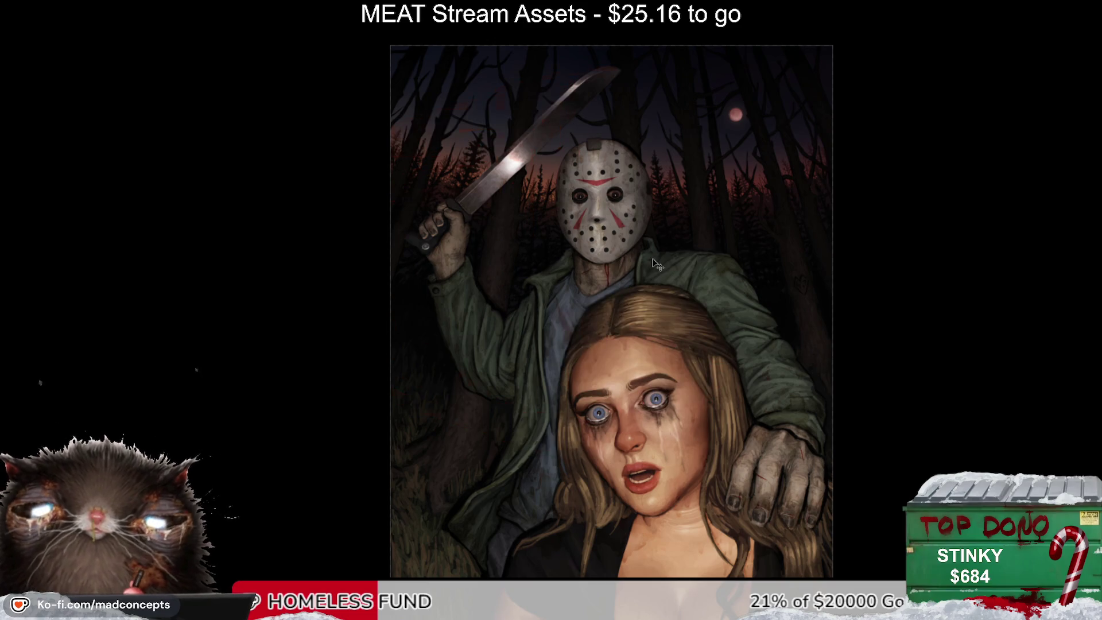
scroll(653, 259, down, 3)
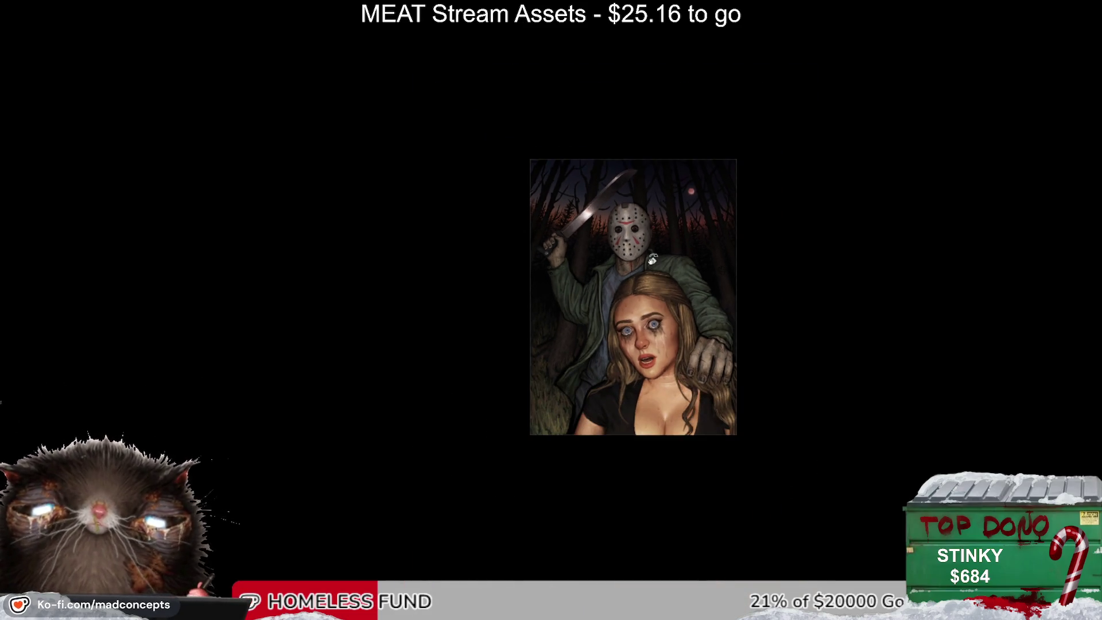
mouse_move(738, 270)
mouse_down()
mouse_move(747, 229)
mouse_move(738, 361)
mouse_move(435, 418)
mouse_move(391, 317)
mouse_move(418, 229)
mouse_move(697, 425)
mouse_move(656, 481)
mouse_up()
scroll(633, 320, up, 3)
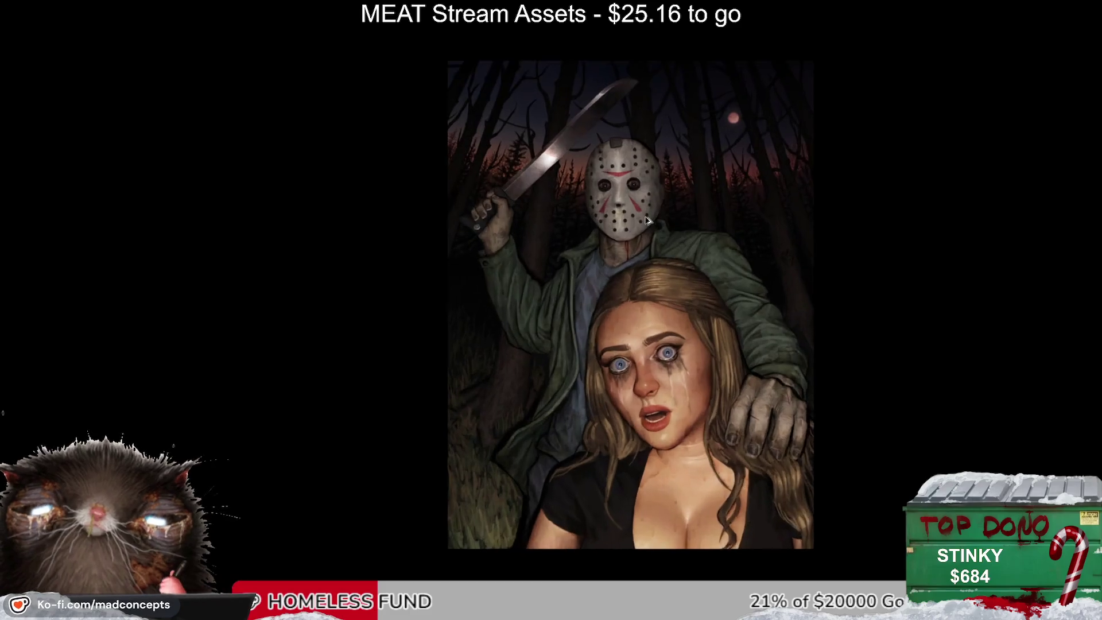
scroll(646, 222, up, 2)
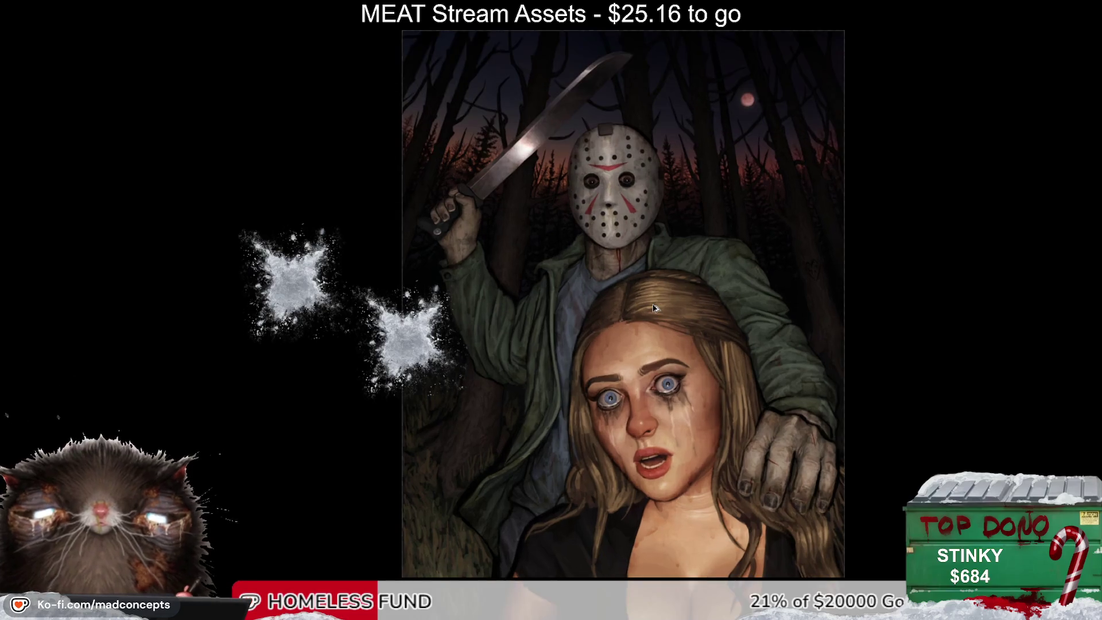
scroll(654, 308, up, 2)
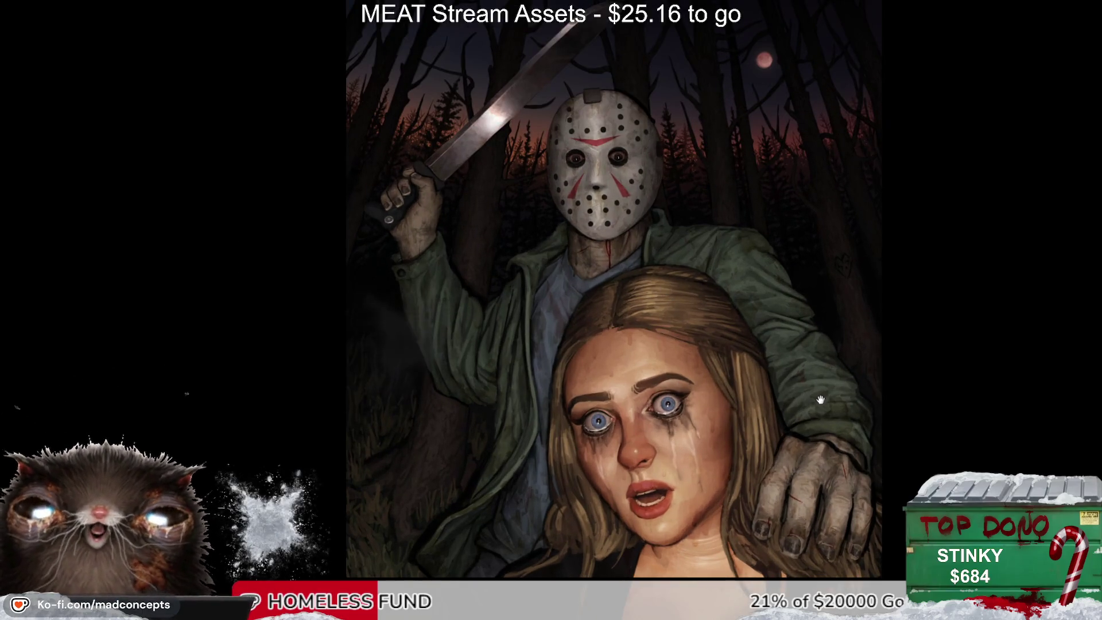
scroll(779, 276, up, 2)
click(776, 193)
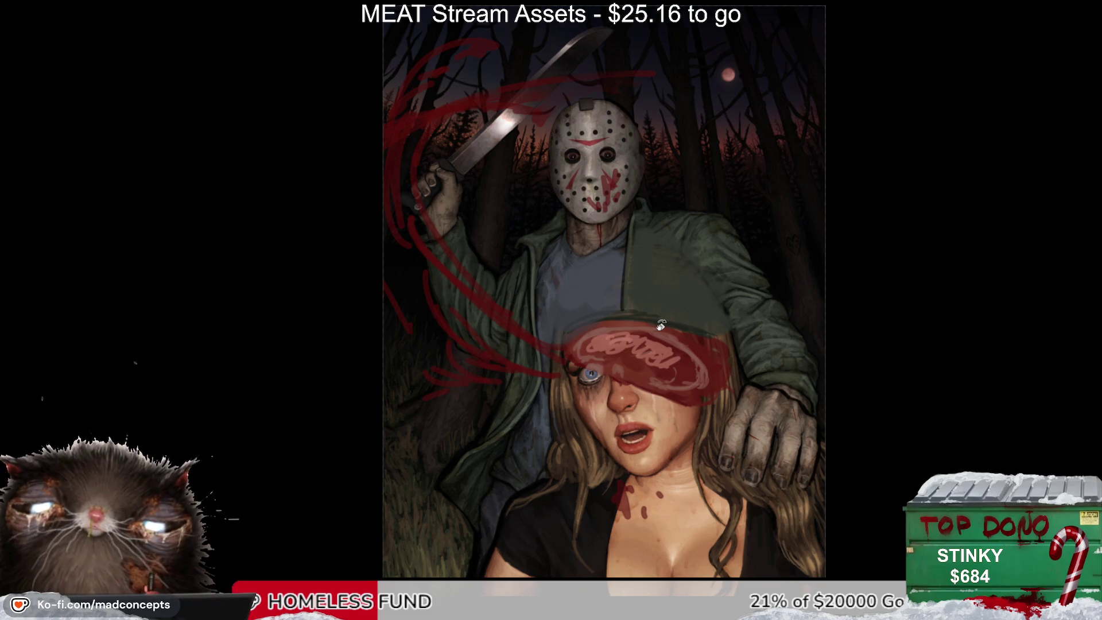
scroll(661, 325, up, 2)
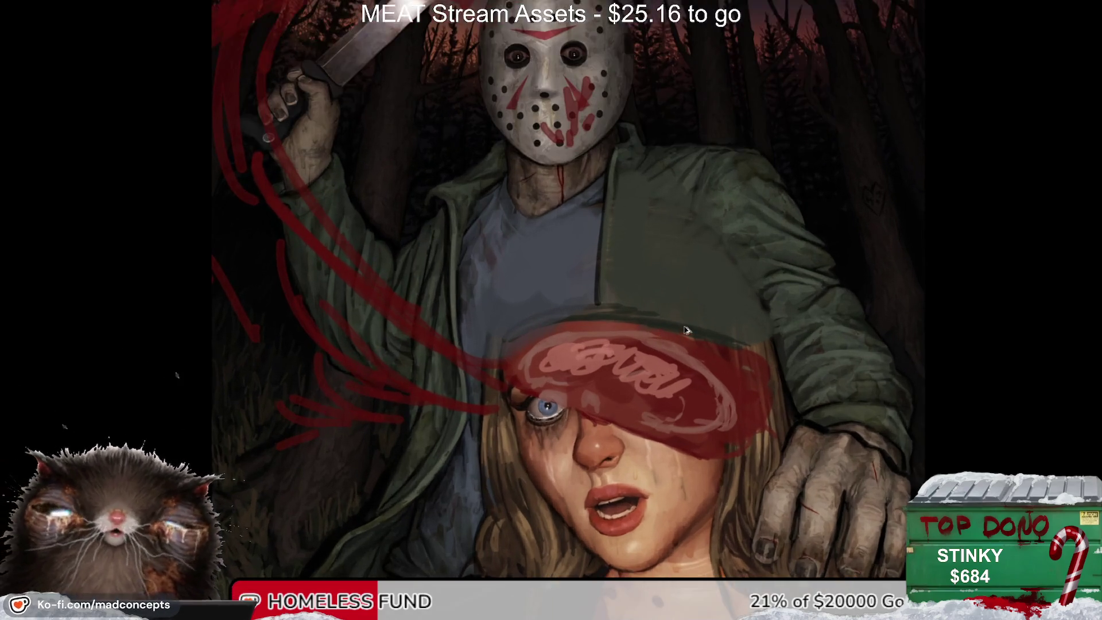
scroll(687, 330, up, 1)
key(ctrl+z)
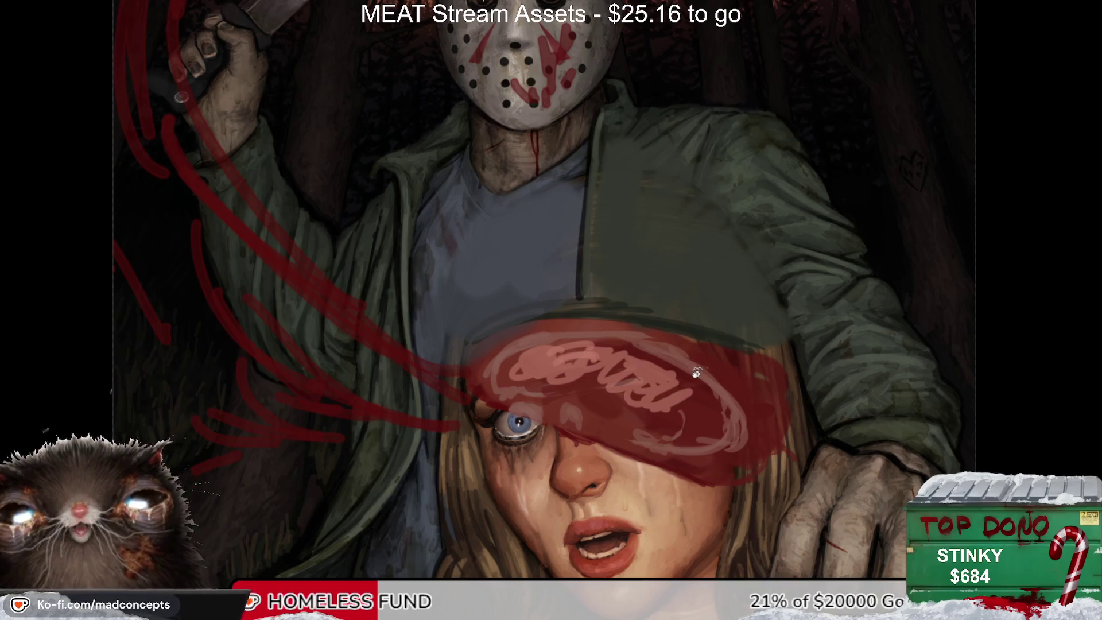
scroll(700, 372, down, 2)
scroll(700, 372, down, 1)
scroll(700, 371, up, 2)
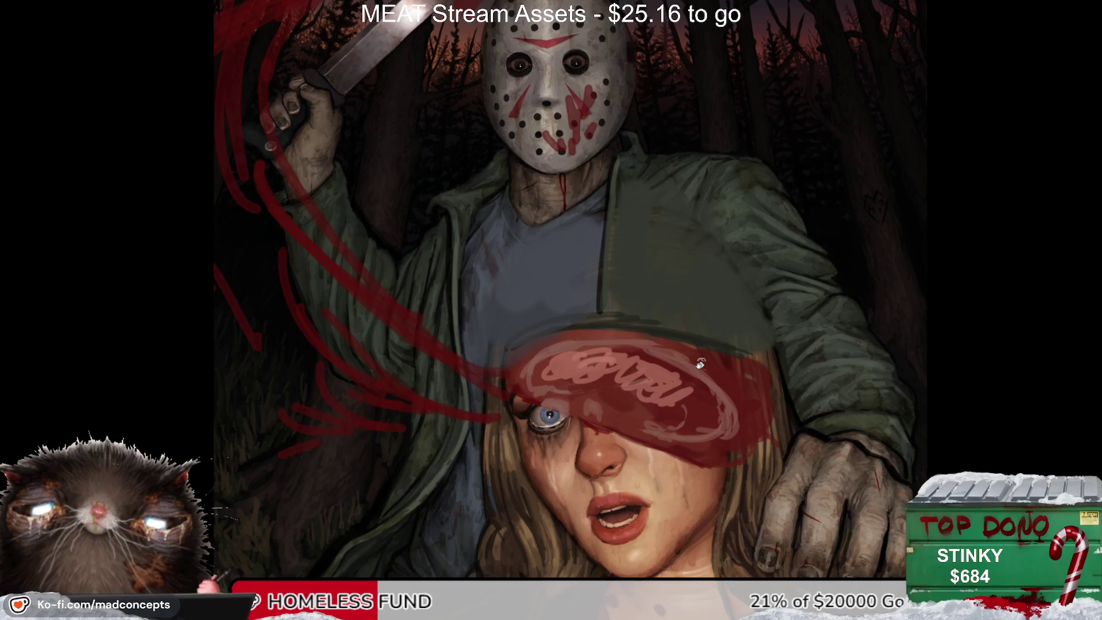
scroll(700, 368, down, 4)
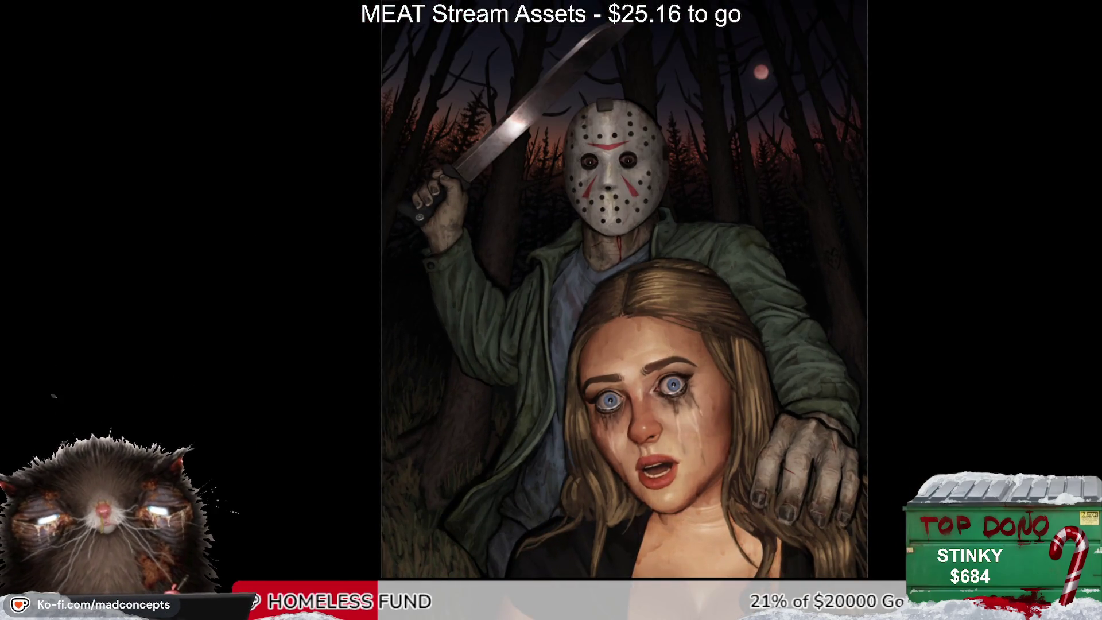
drag(594, 401, 717, 412)
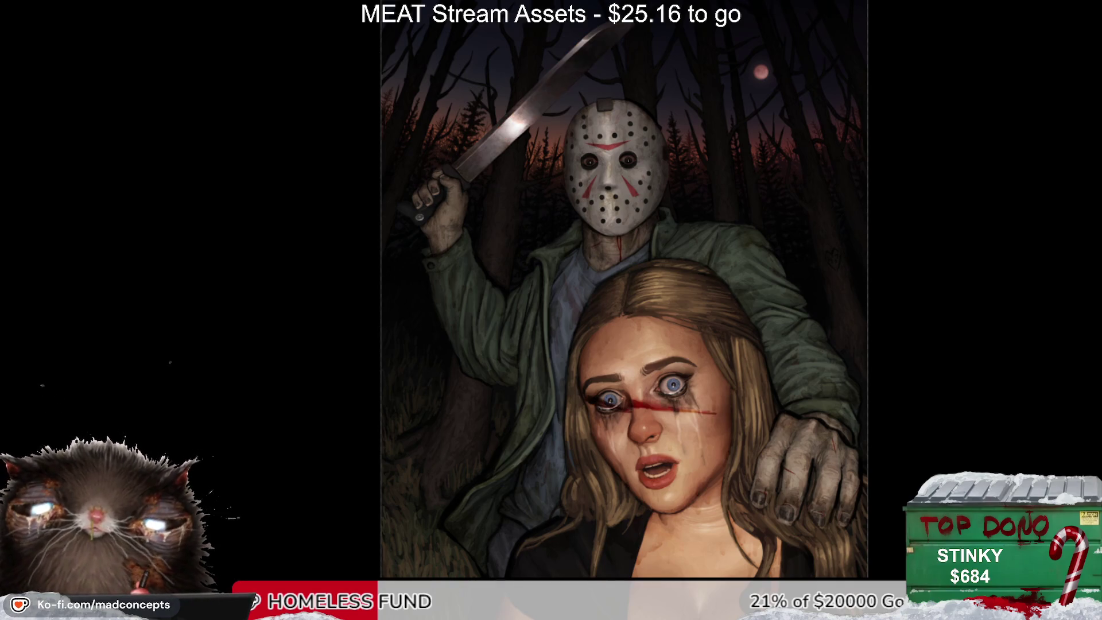
key(ctrl+z)
scroll(685, 549, down, 2)
scroll(685, 550, up, 2)
drag(685, 550, 680, 477)
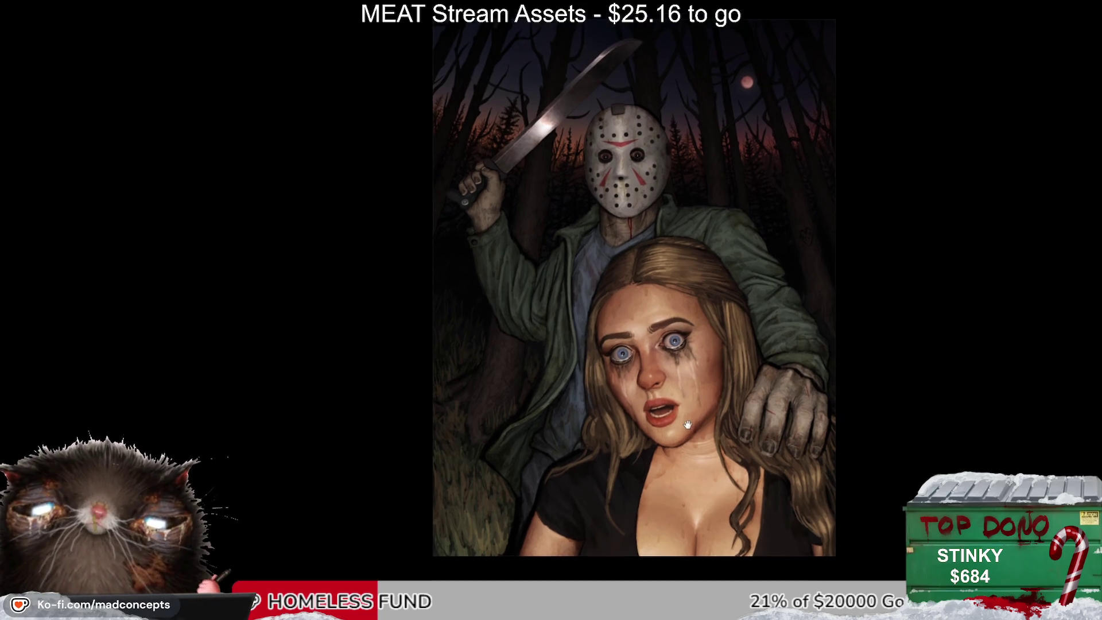
key(h)
scroll(392, 235, up, 5)
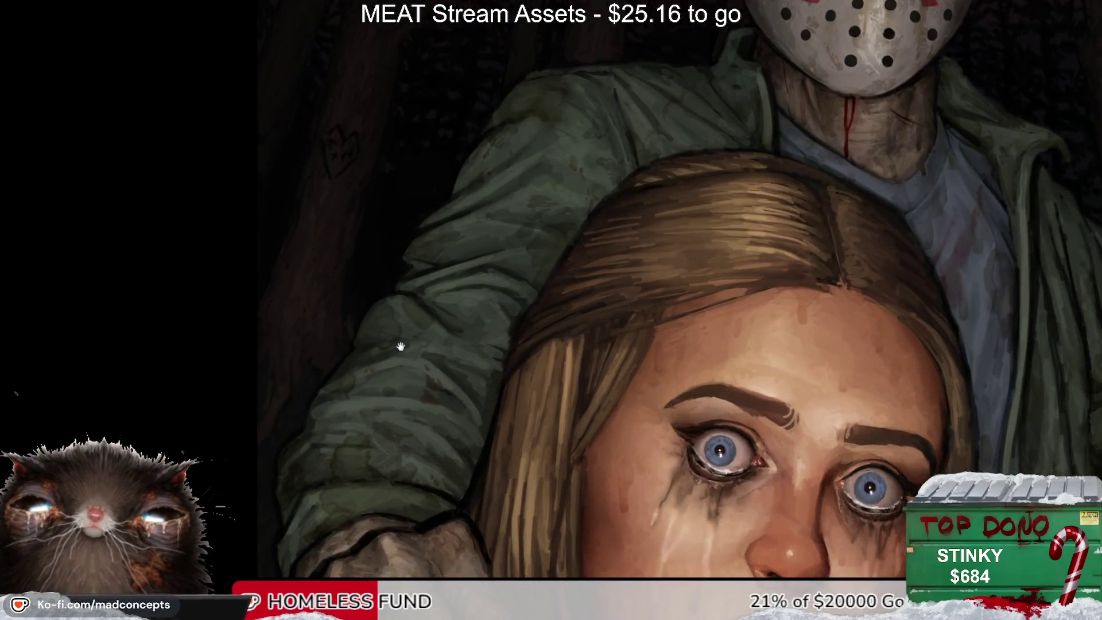
mouse_move(953, 402)
mouse_down()
mouse_move(605, 246)
mouse_move(445, 291)
mouse_up()
key(bracketleft)
key(bracketleft)
key(bracketleft)
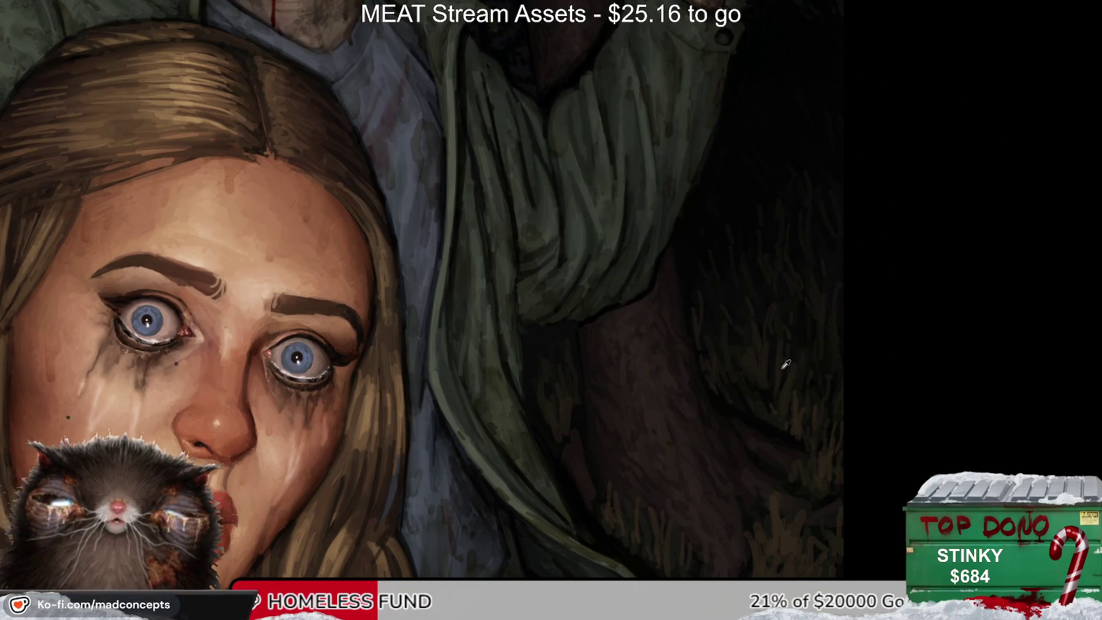
drag(695, 394, 480, 383)
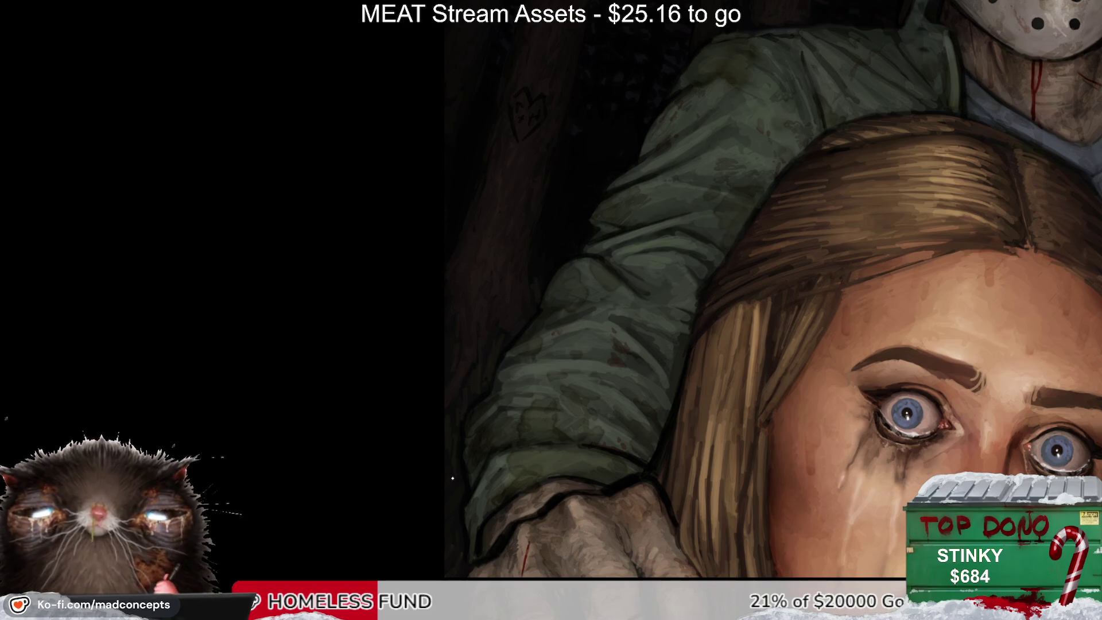
scroll(451, 522, down, 3)
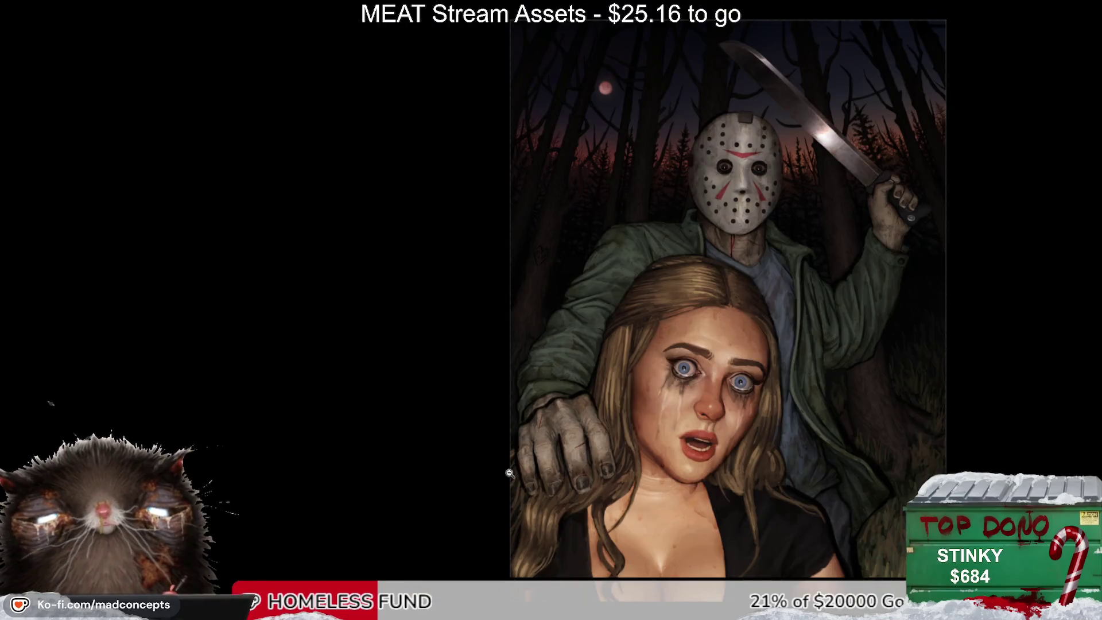
drag(509, 473, 573, 290)
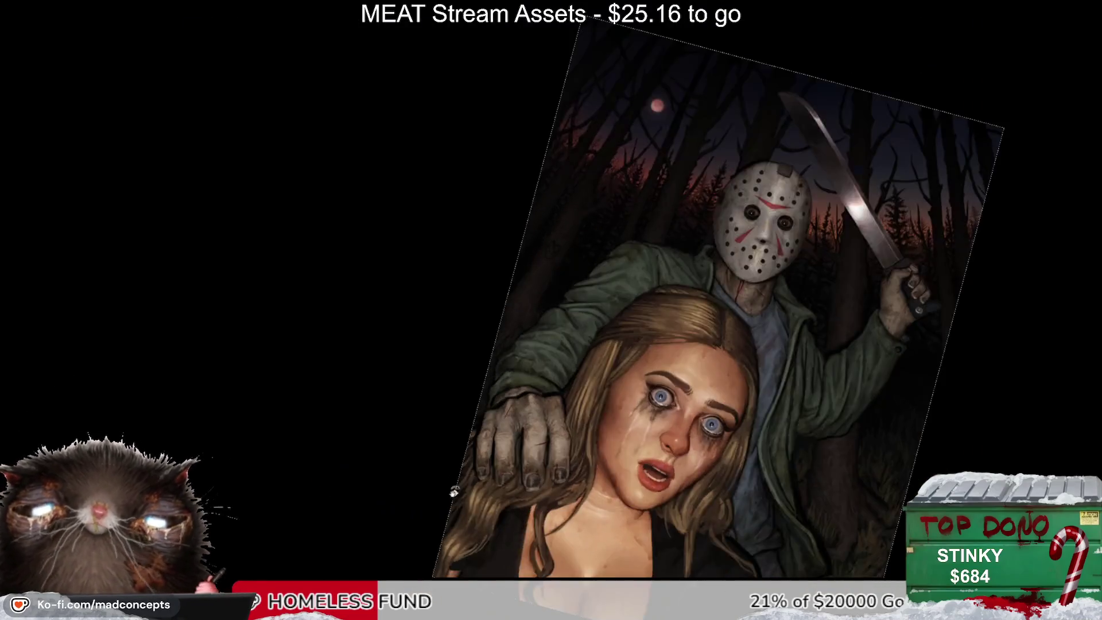
scroll(584, 292, up, 1)
scroll(584, 293, up, 2)
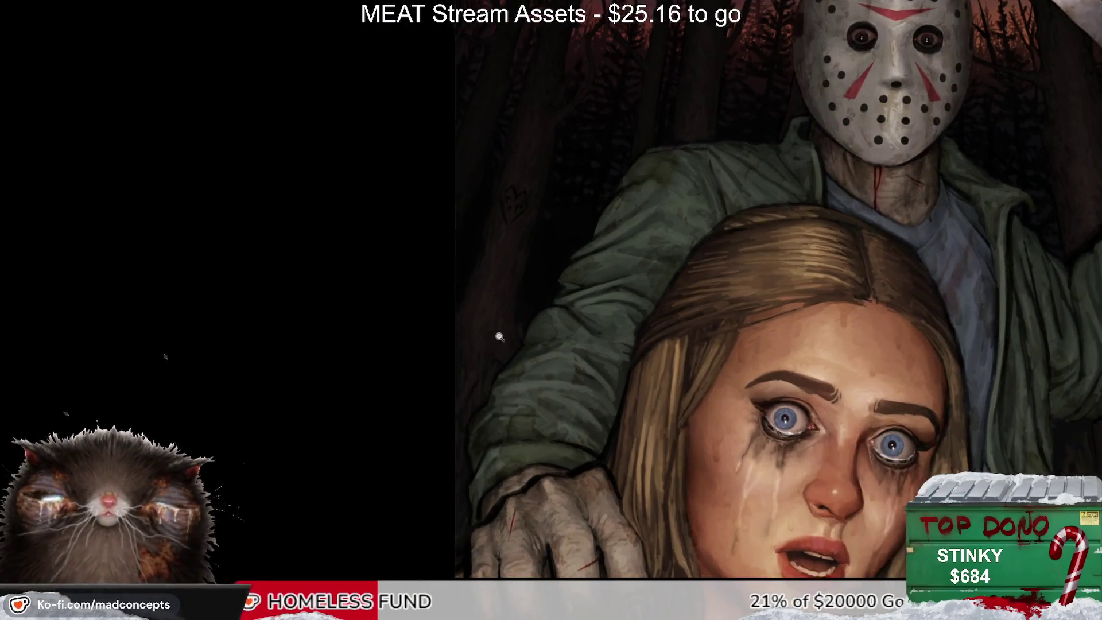
scroll(500, 335, down, 1)
drag(551, 359, 473, 359)
scroll(490, 295, down, 1)
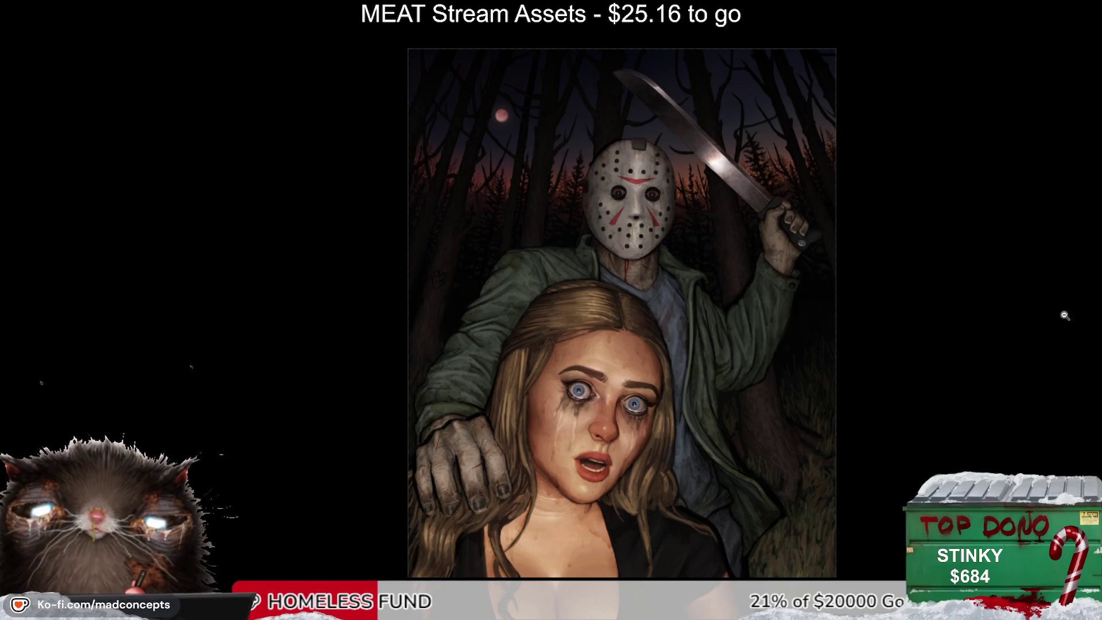
scroll(718, 287, up, 5)
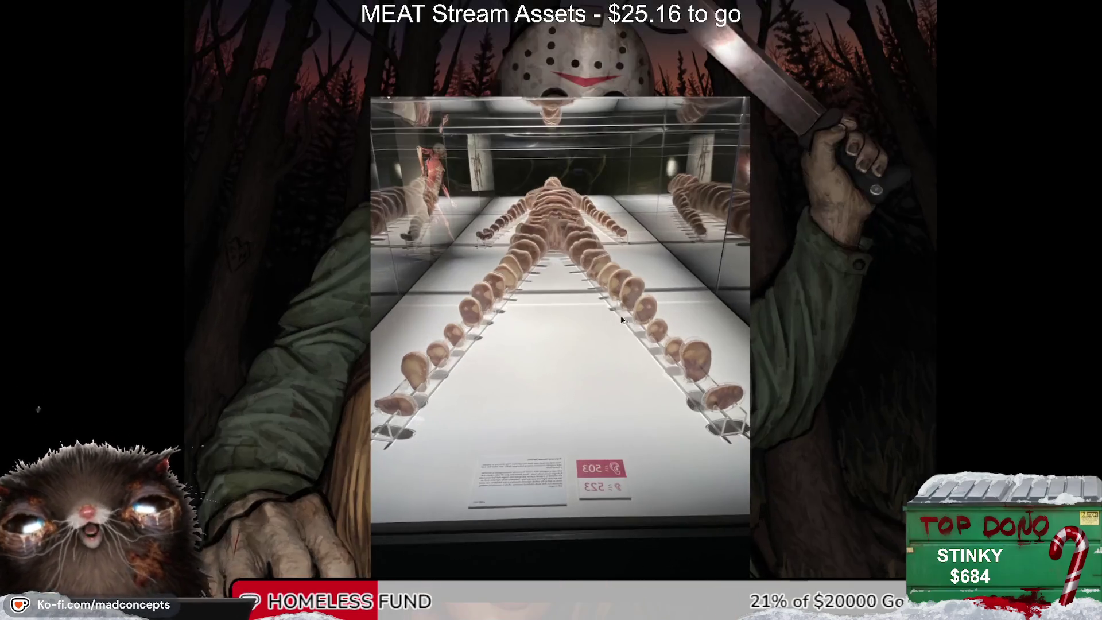
Step: Scroll the canvas view to inspect the brain-scan image above the woman's forehead
scroll(528, 204, up, 2)
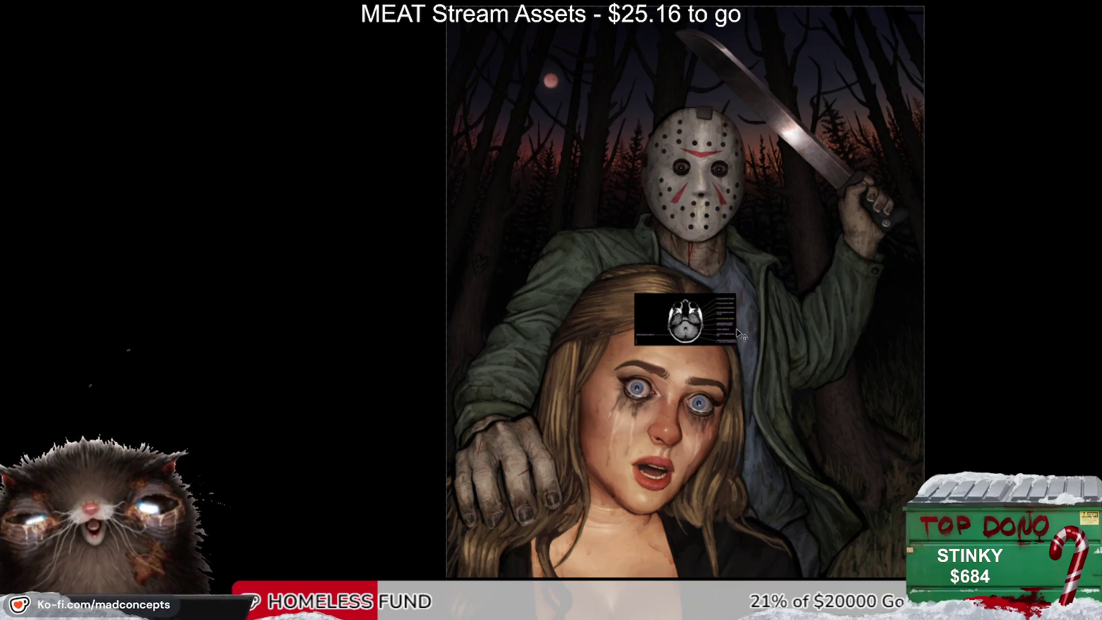
Step: Free-transform the brain-scan image: rotate it upside down, stretch it taller, then shorten and skew it
scroll(677, 327, up, 3)
click(706, 325)
mouse_move(765, 219)
mouse_down()
mouse_move(529, 385)
mouse_move(552, 434)
mouse_up()
mouse_move(691, 268)
mouse_down()
mouse_move(692, 165)
mouse_move(691, 184)
mouse_up()
scroll(730, 235, down, 1)
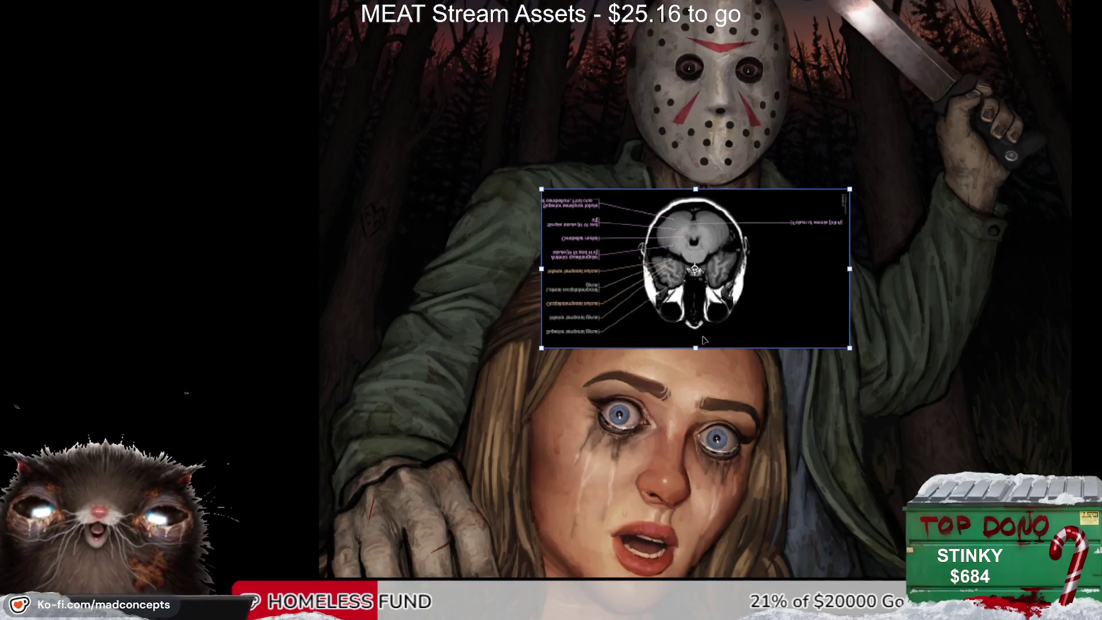
mouse_move(699, 343)
mouse_down()
mouse_move(718, 283)
mouse_move(738, 266)
mouse_move(746, 290)
mouse_up()
Step: Move the scan over the woman's eyes, then cancel the transform to discard it
mouse_move(729, 224)
mouse_down()
mouse_move(660, 378)
mouse_move(666, 372)
mouse_up()
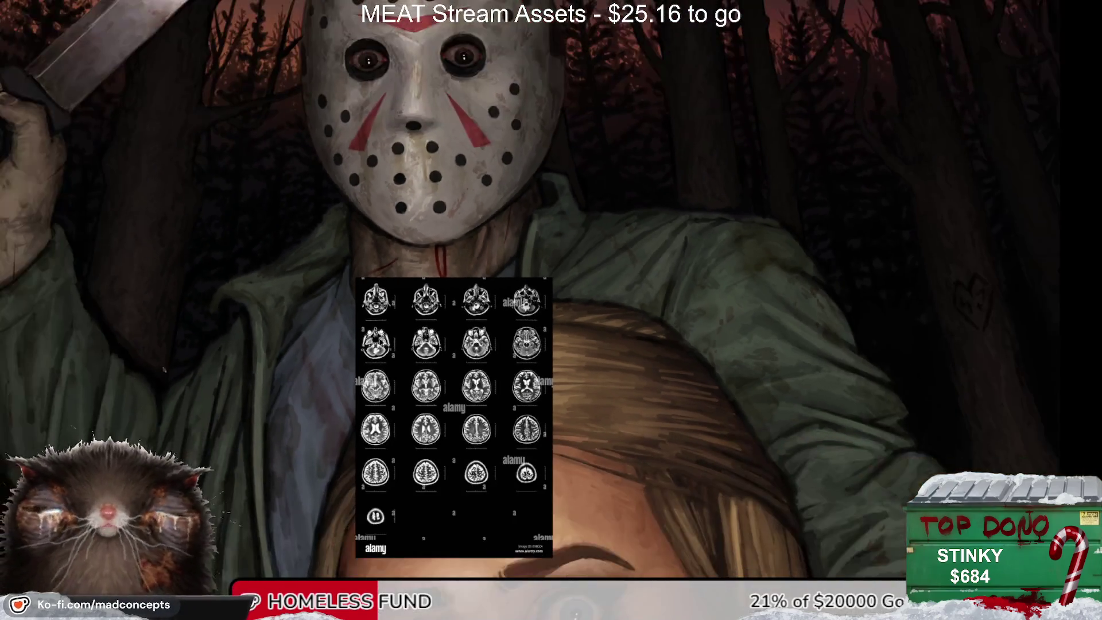
key(Escape)
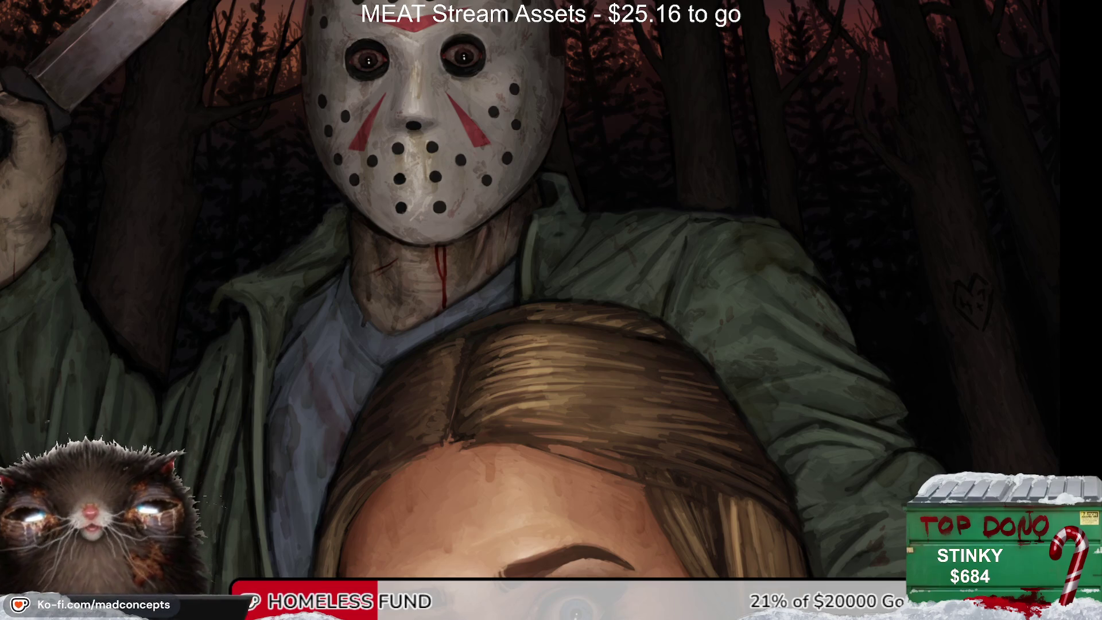
scroll(396, 324, down, 3)
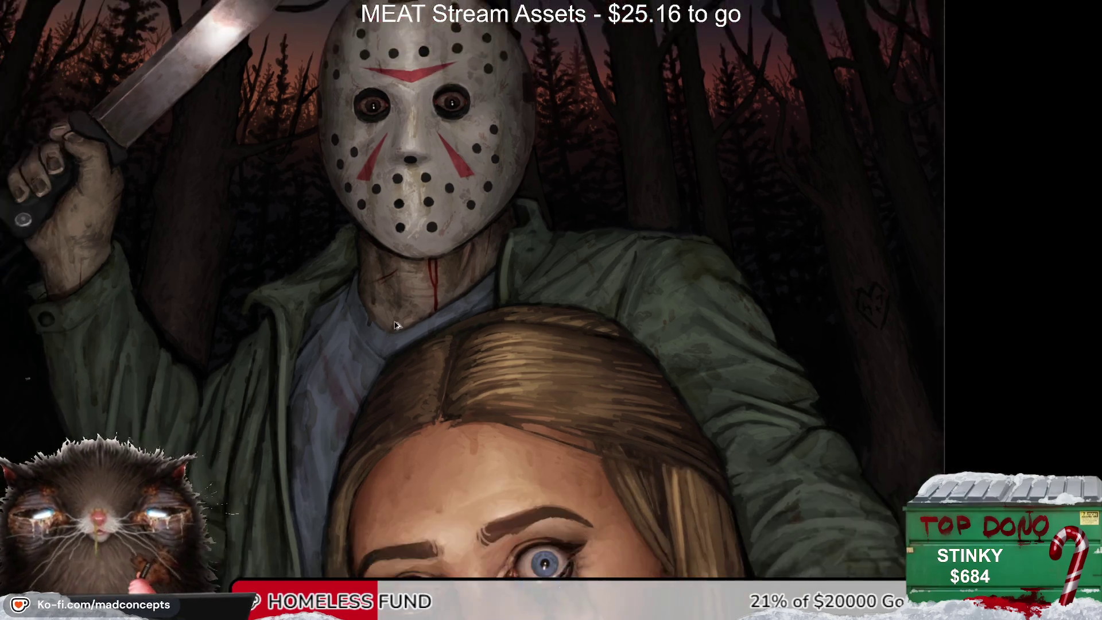
scroll(396, 323, down, 2)
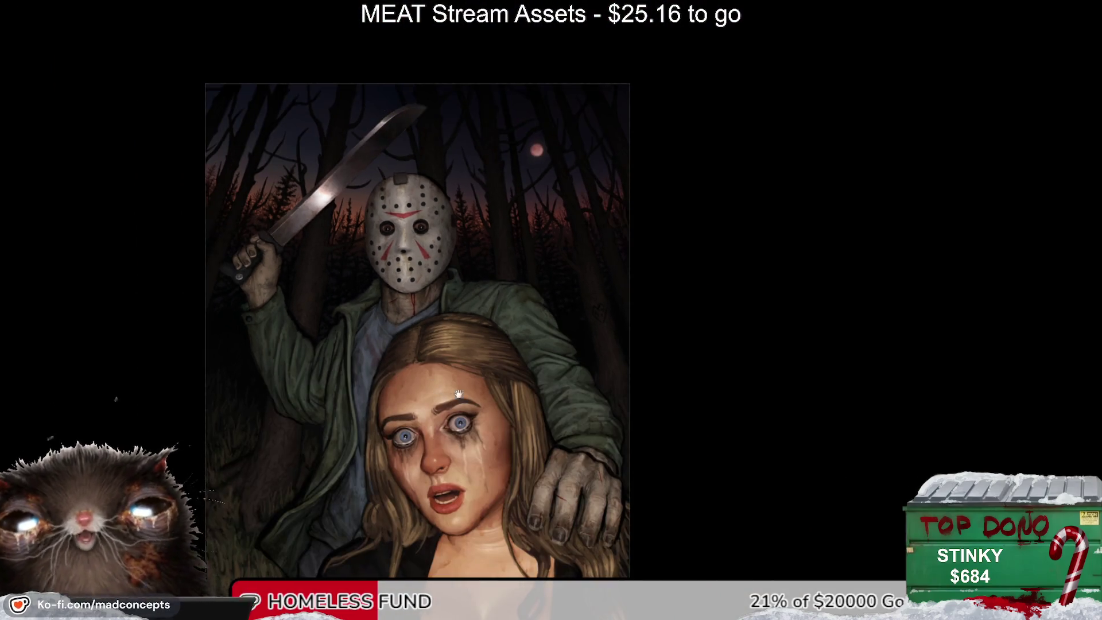
drag(396, 323, 555, 225)
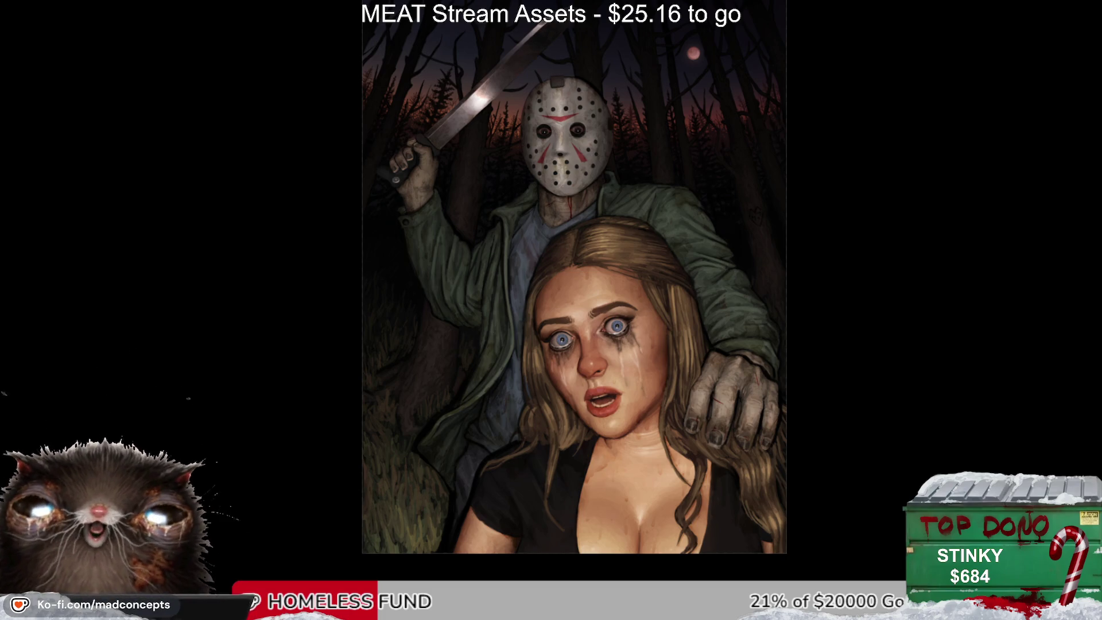
scroll(524, 298, up, 1)
scroll(524, 298, down, 1)
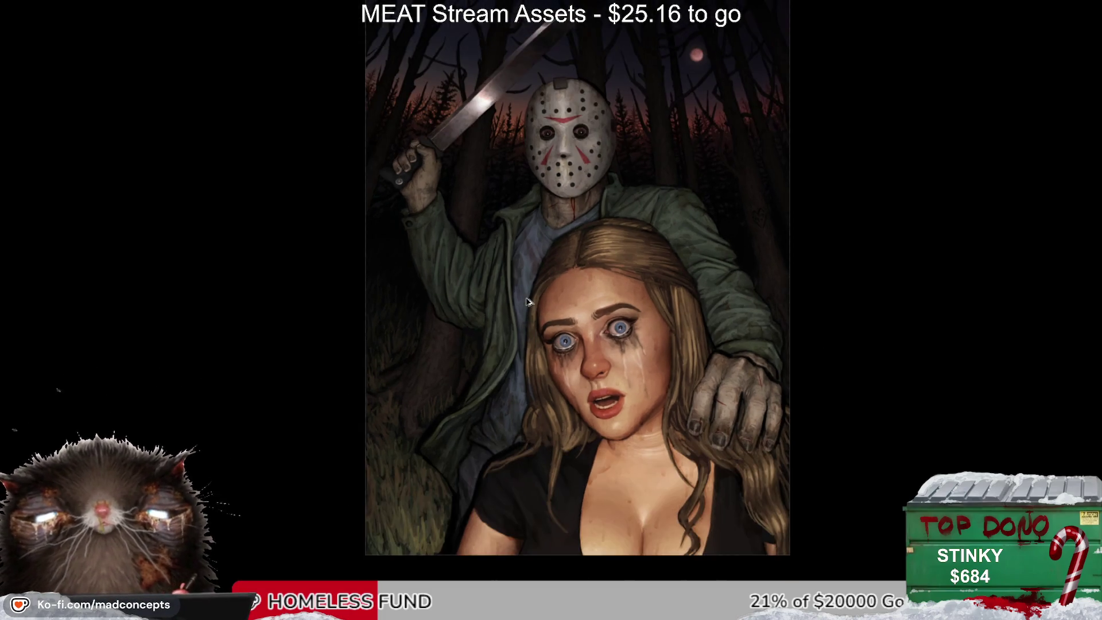
drag(562, 268, 557, 283)
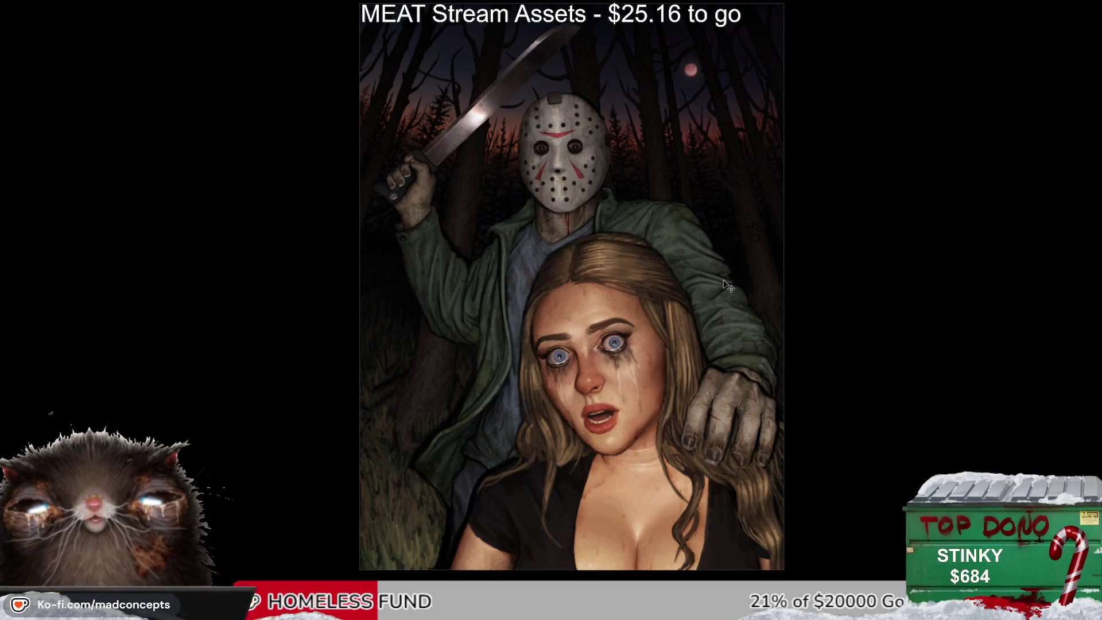
scroll(613, 409, up, 5)
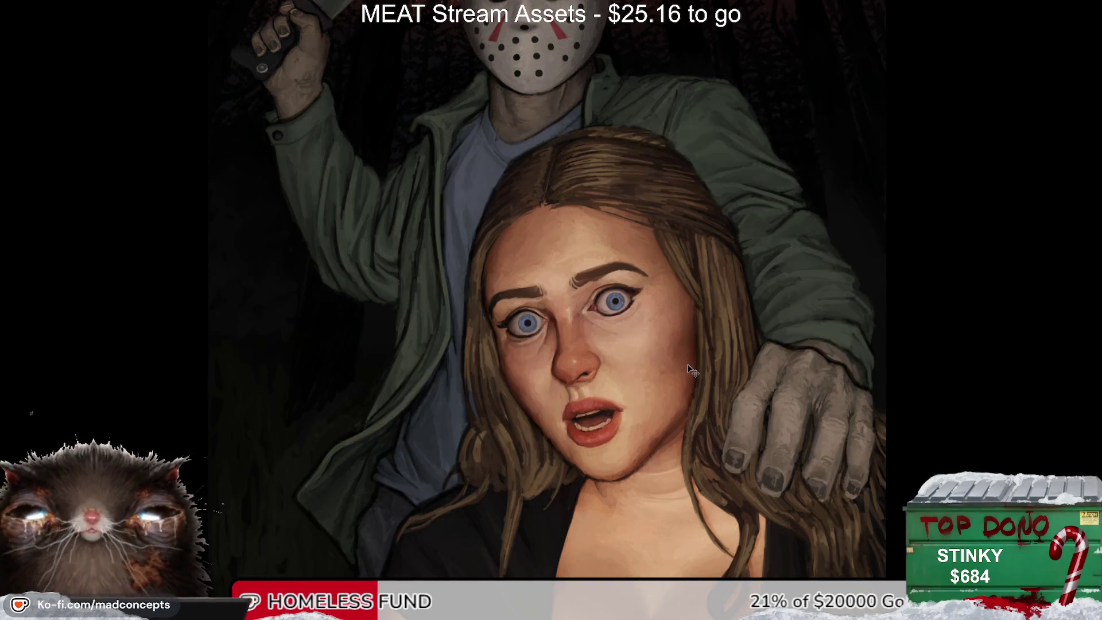
click(394, 374)
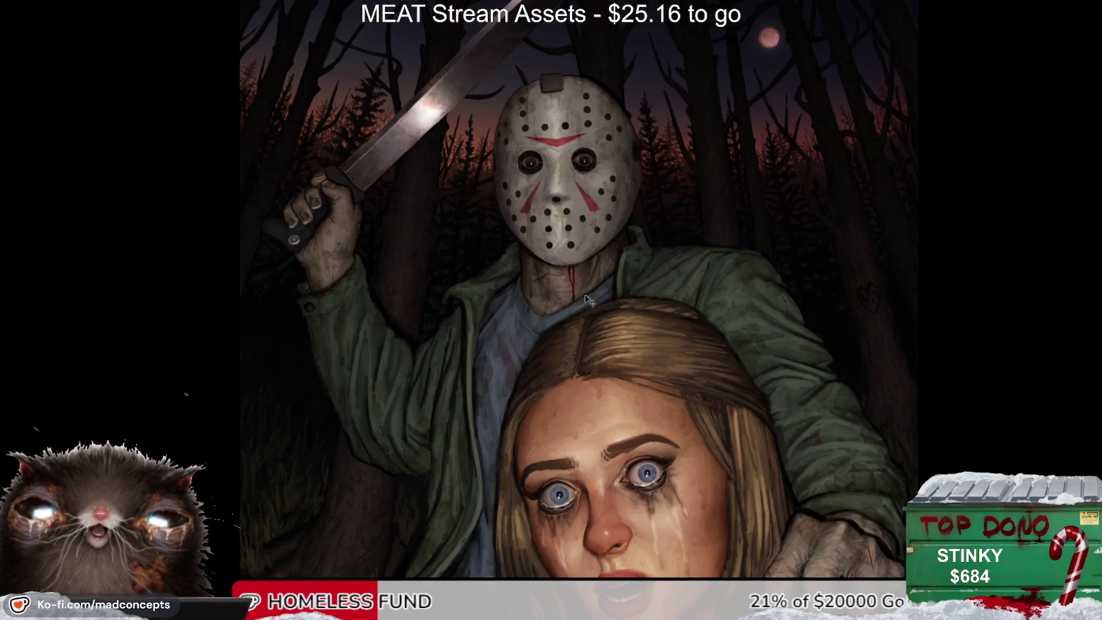
scroll(772, 208, up, 2)
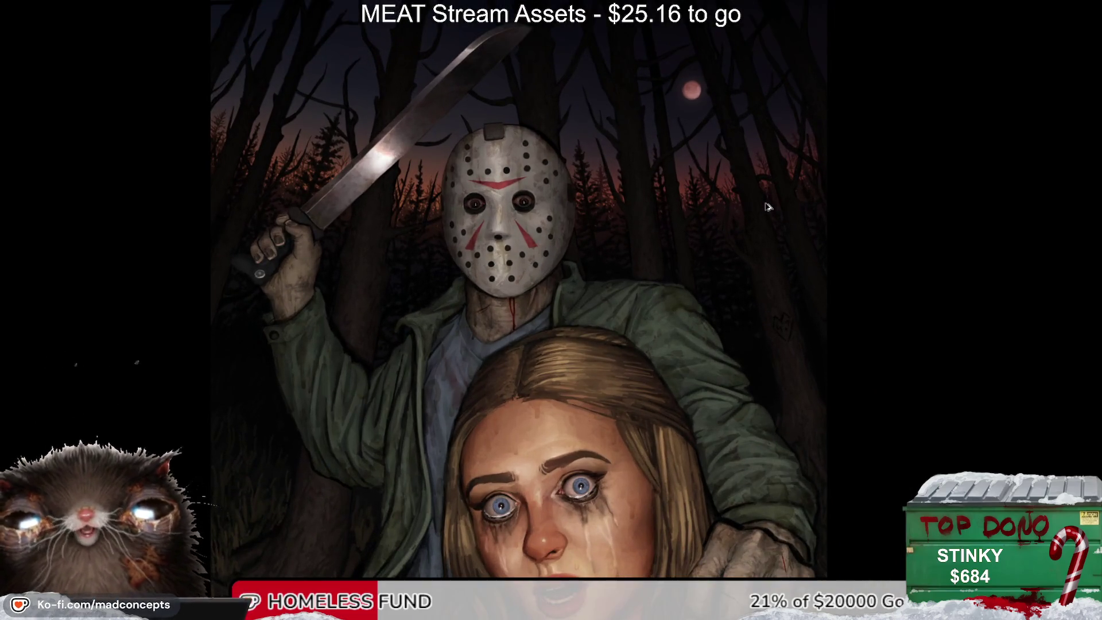
scroll(768, 207, down, 2)
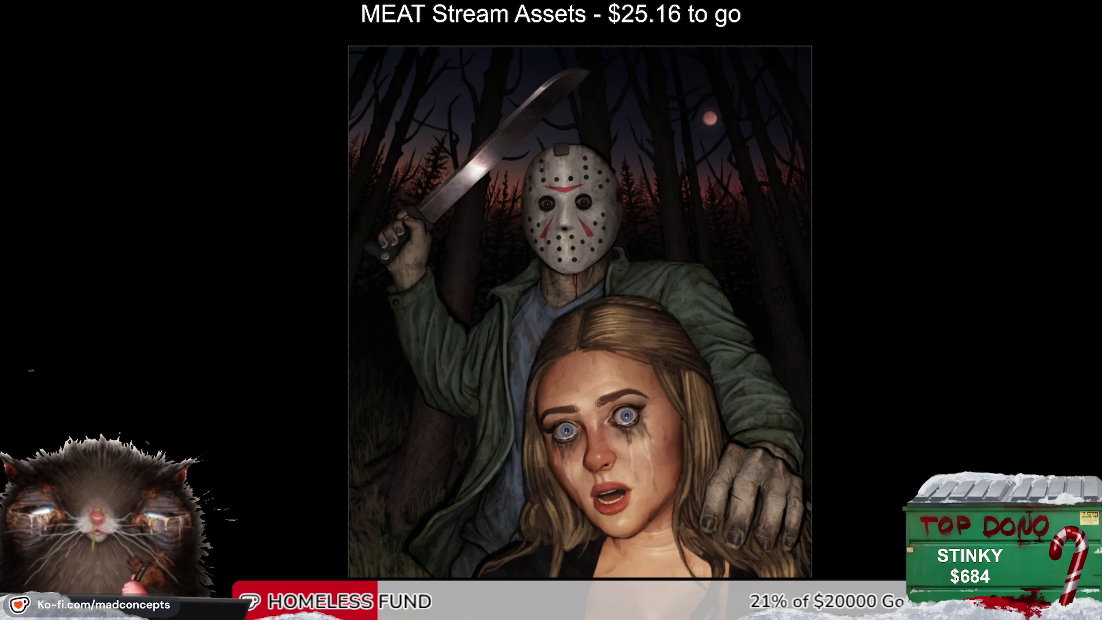
drag(693, 431, 667, 357)
scroll(384, 322, up, 4)
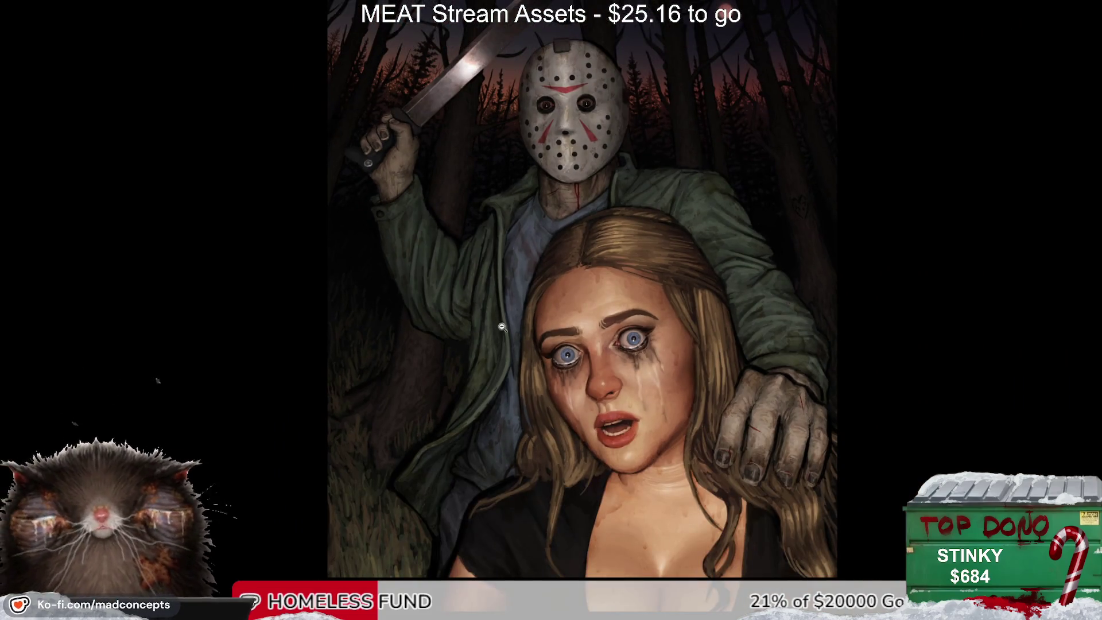
scroll(508, 329, down, 2)
scroll(472, 360, up, 3)
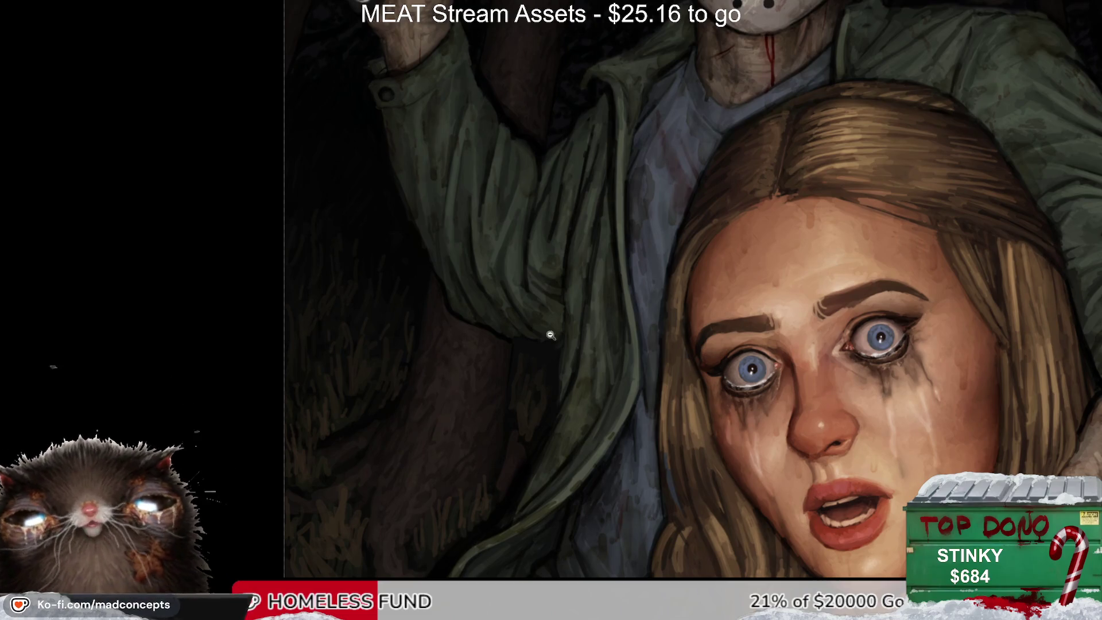
drag(1005, 187, 739, 189)
scroll(916, 346, down, 3)
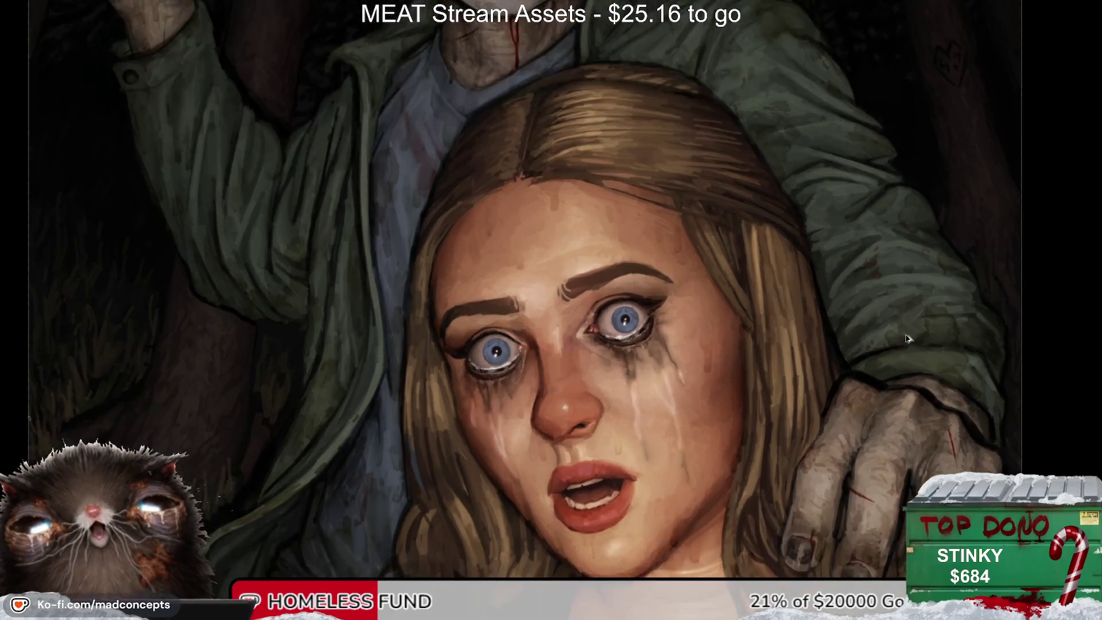
scroll(731, 342, down, 2)
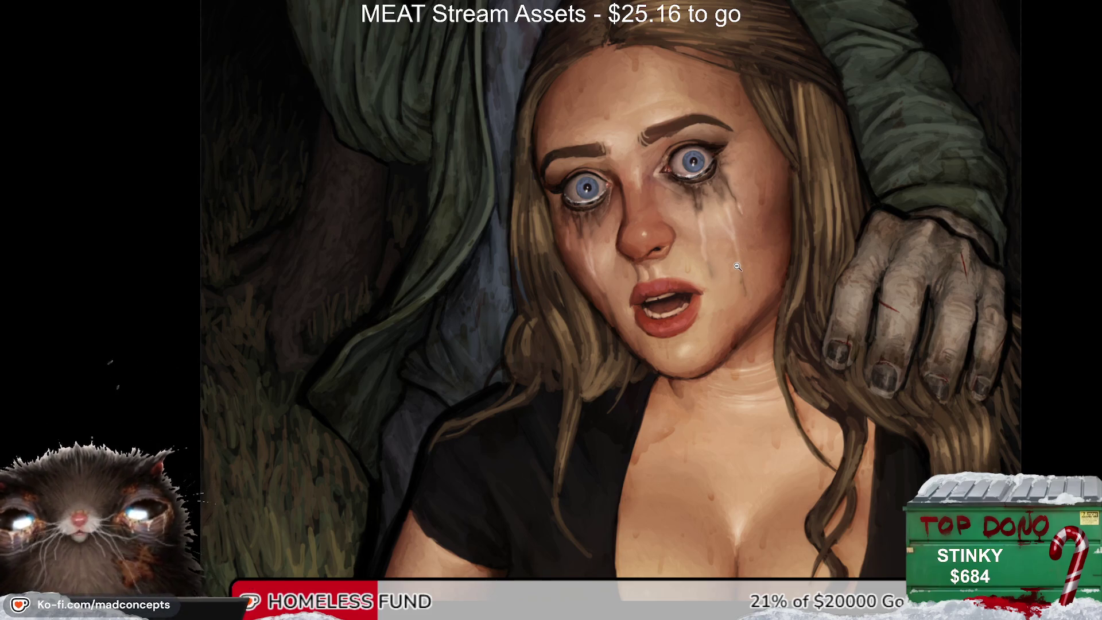
scroll(738, 267, down, 3)
scroll(775, 230, up, 2)
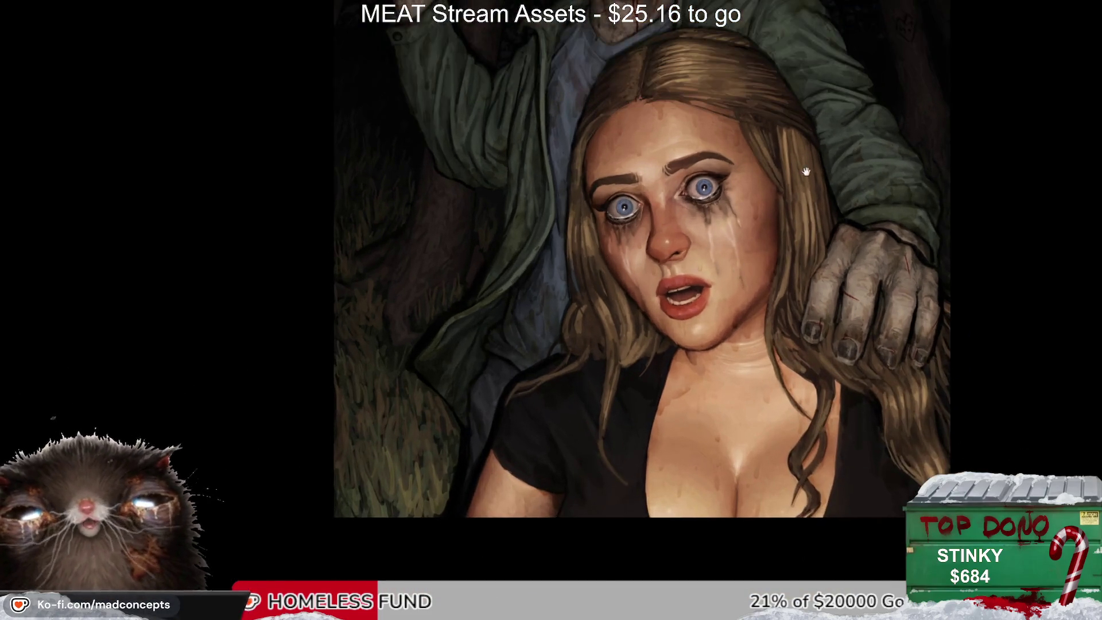
drag(723, 173, 654, 253)
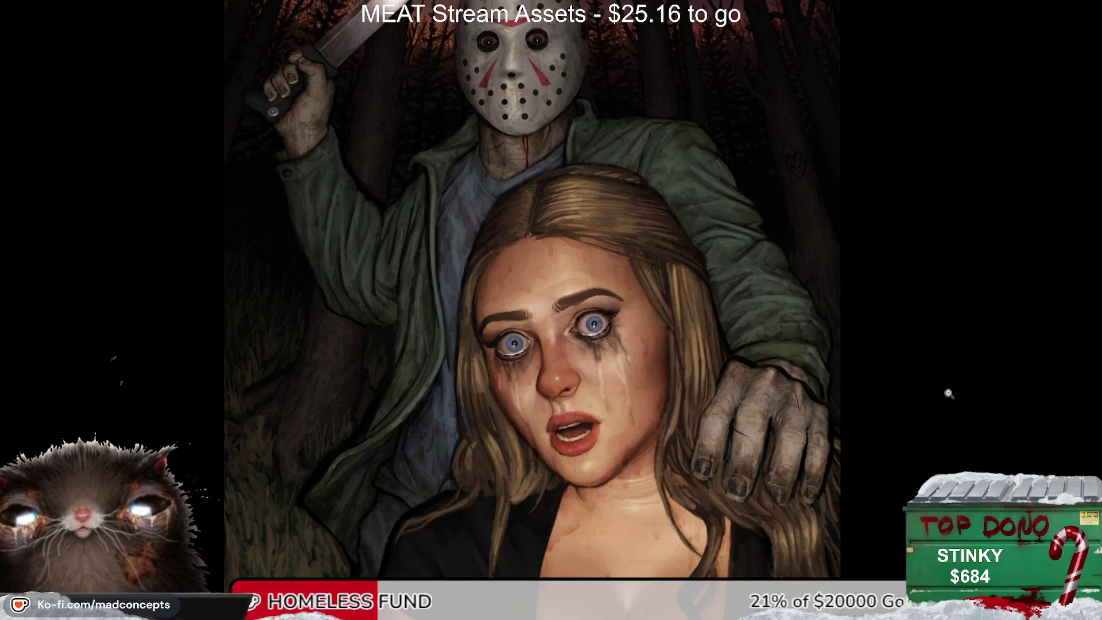
scroll(545, 279, down, 1)
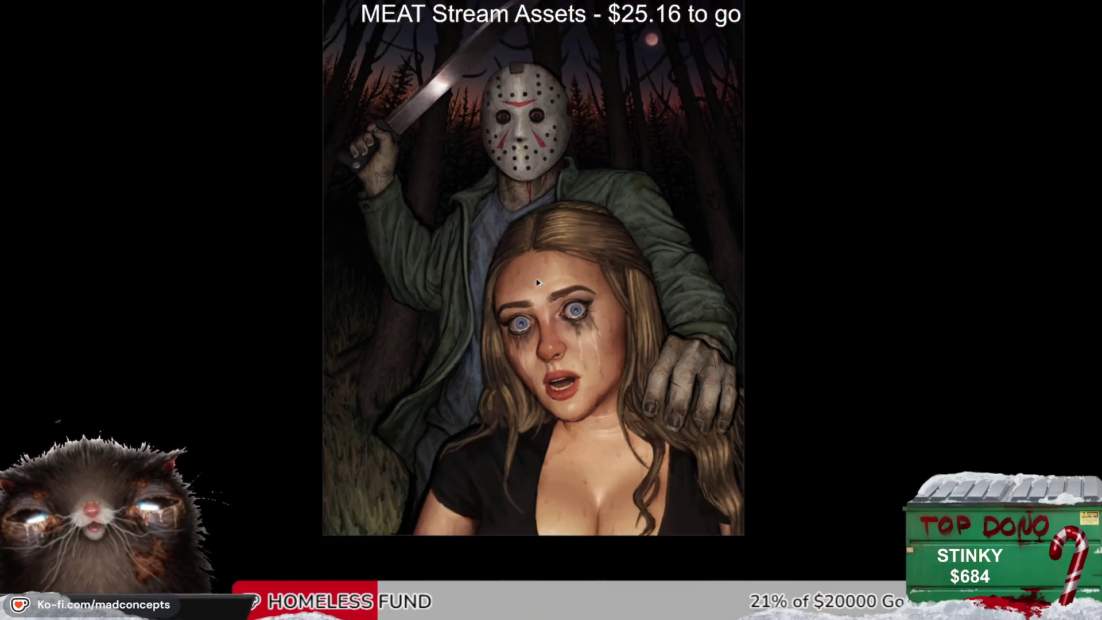
scroll(500, 313, up, 1)
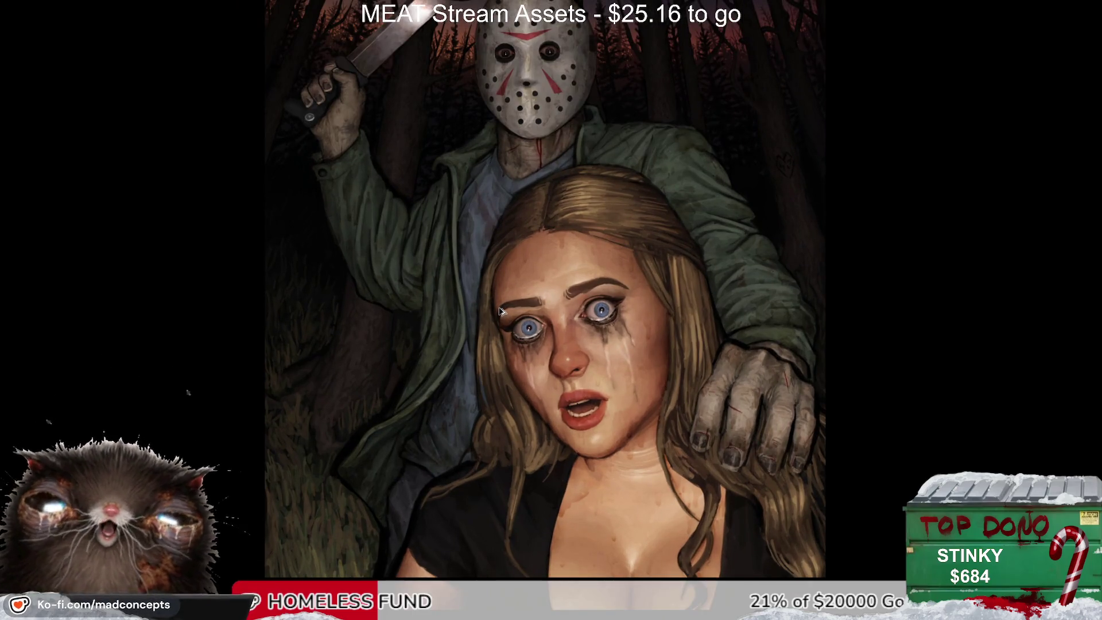
scroll(499, 308, down, 1)
scroll(500, 309, up, 1)
scroll(500, 310, down, 1)
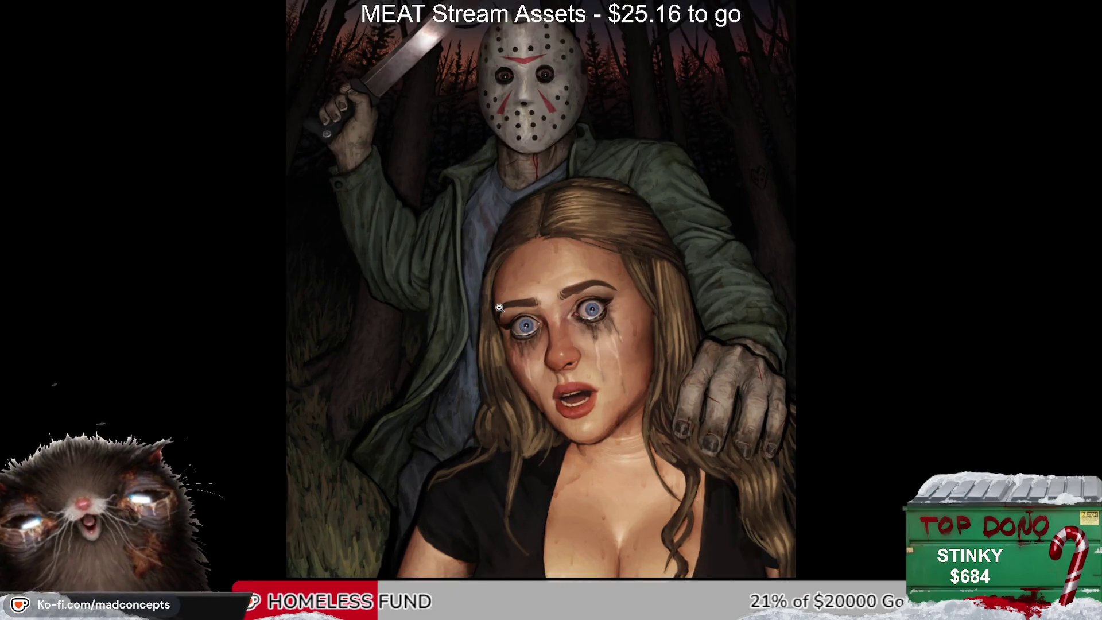
scroll(500, 308, down, 1)
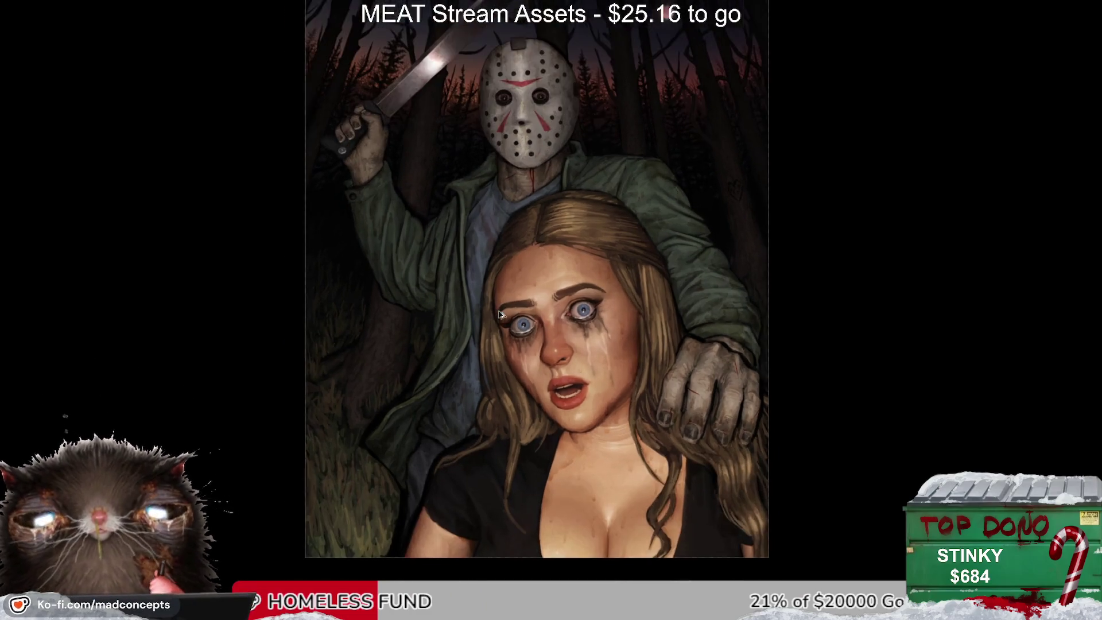
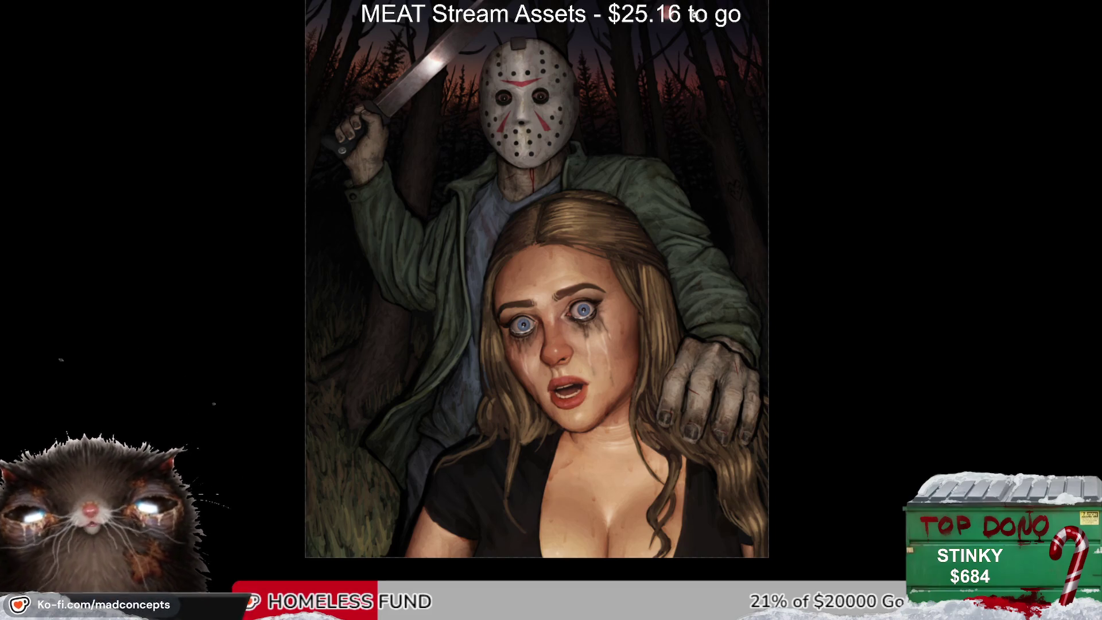
Step: Advance the slideshow to the hammer-head painting, nudge it right, then zoom the masked-killer painting
key(Right)
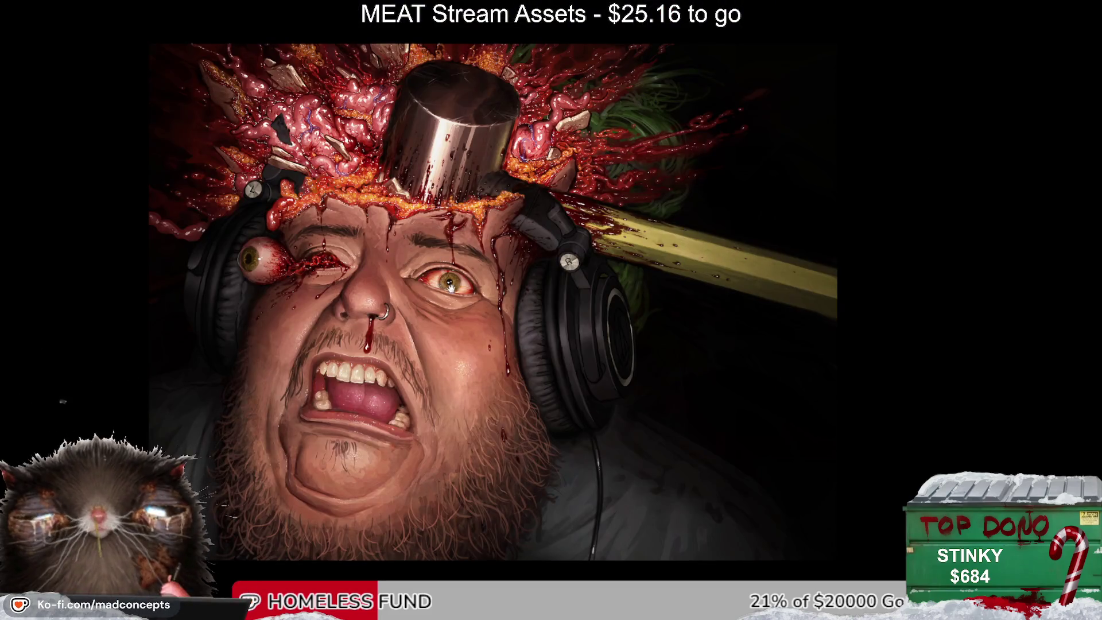
drag(451, 290, 492, 280)
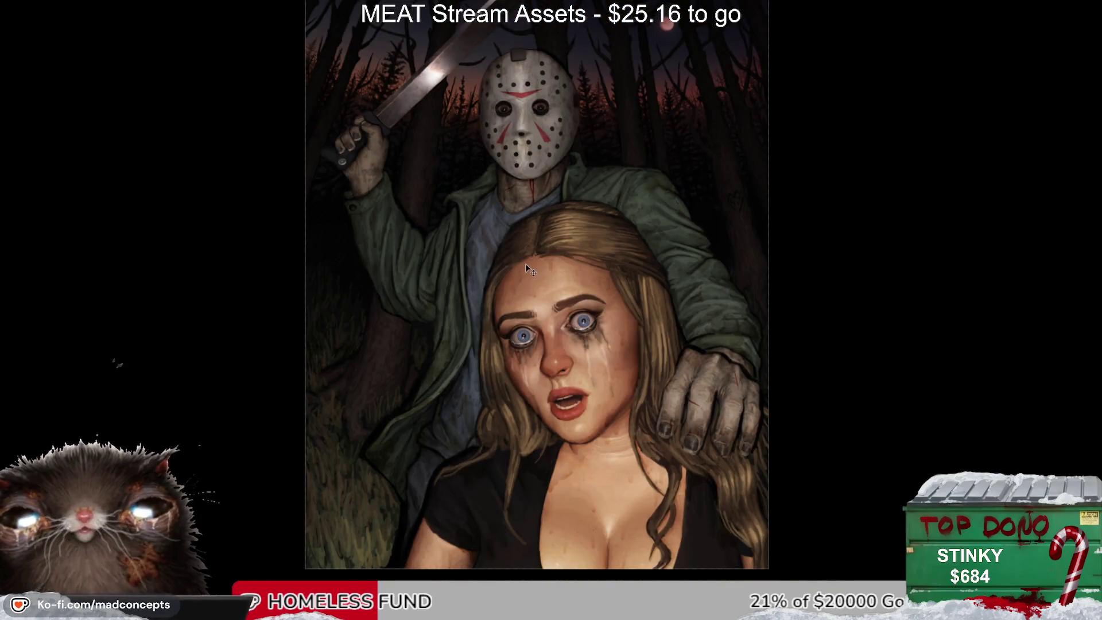
click(514, 191)
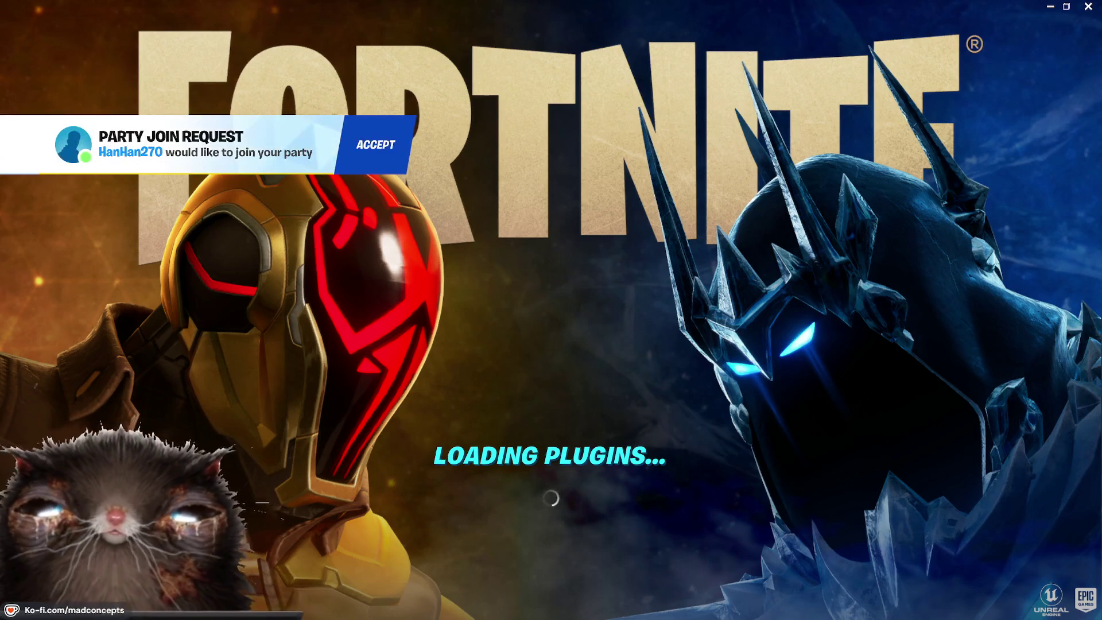
Step: Accept the party join request and skip the intro cinematic
click(376, 144)
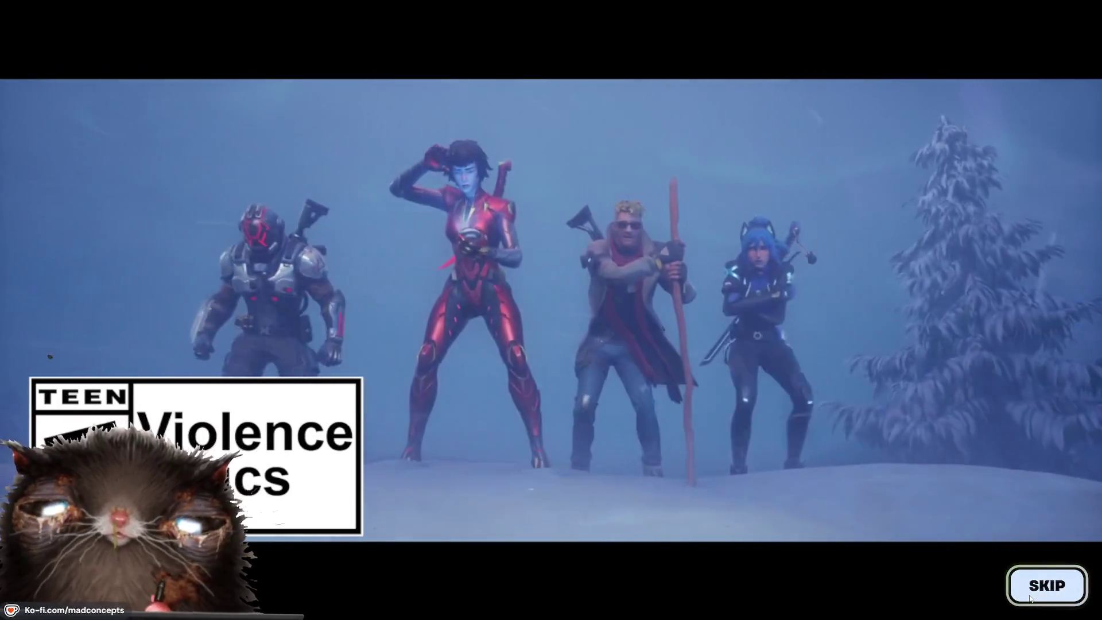
click(1031, 599)
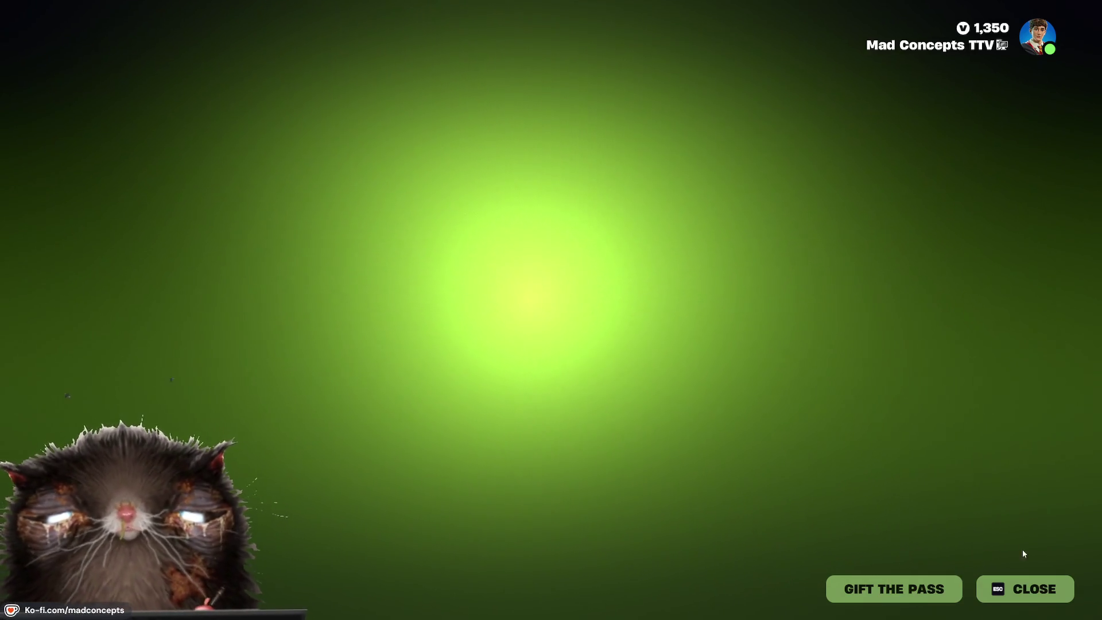
Step: Dismiss the gifting screen, accept the party request, and browse both Bugs Bunny reward pages
click(1000, 590)
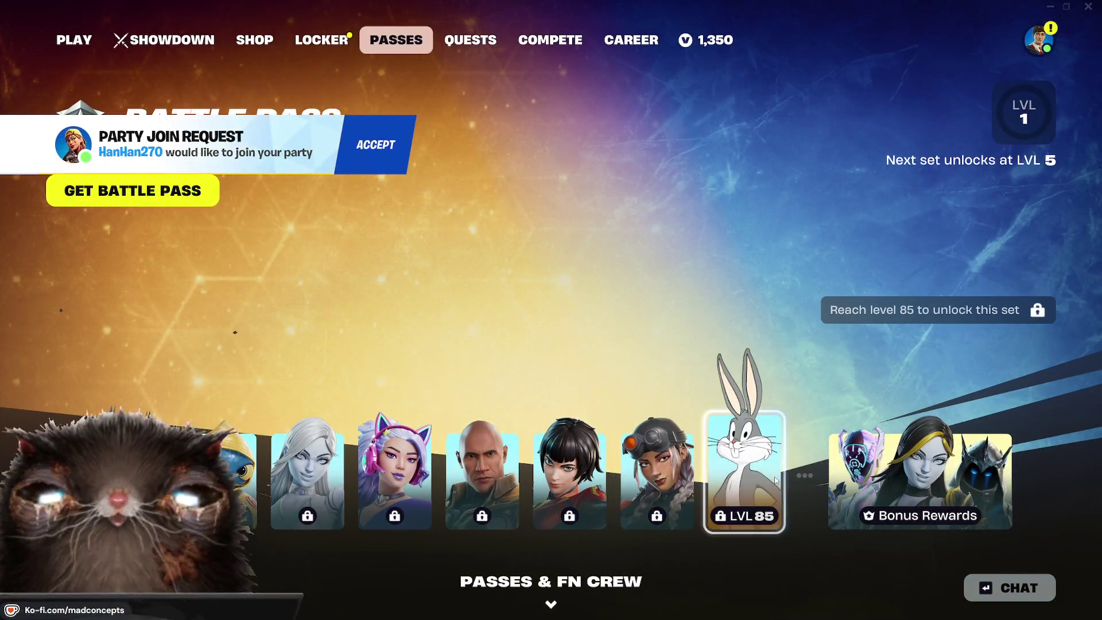
click(774, 477)
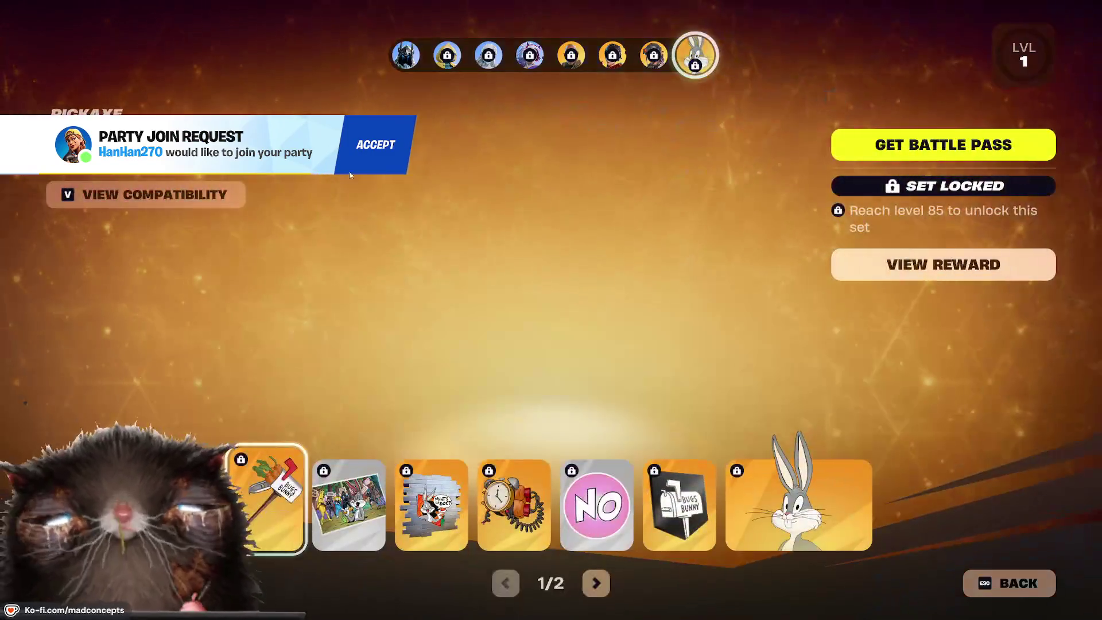
click(388, 168)
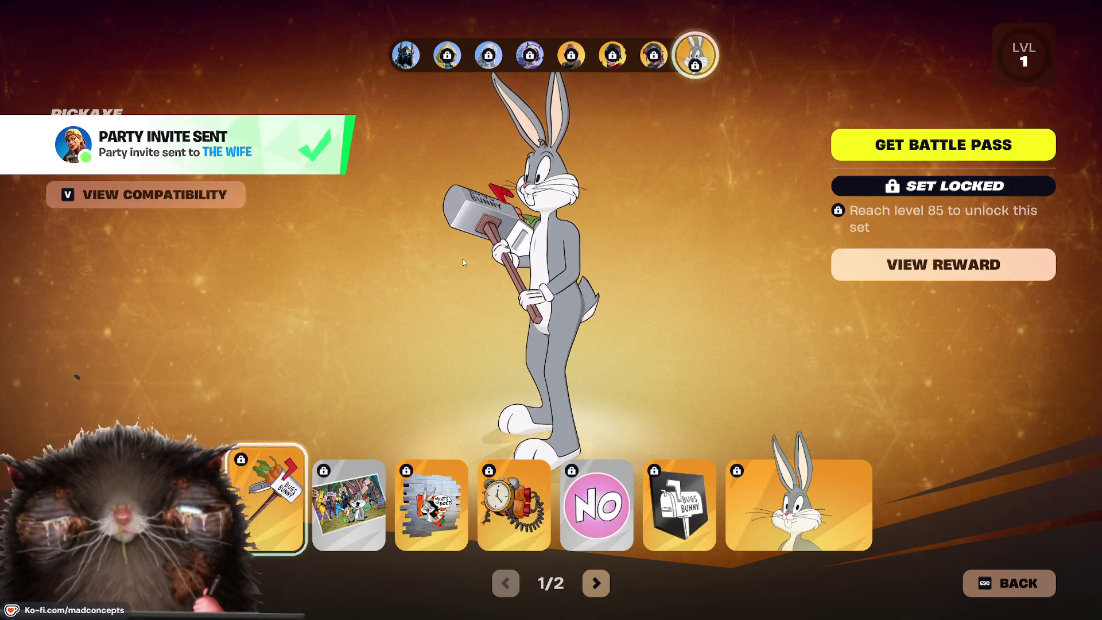
click(602, 586)
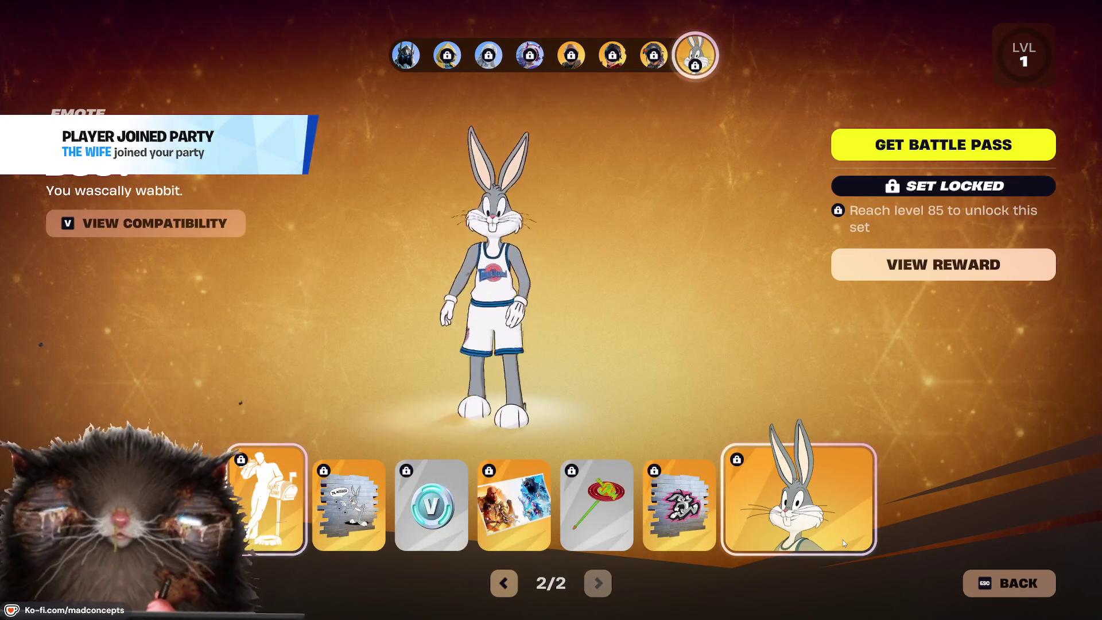
click(976, 583)
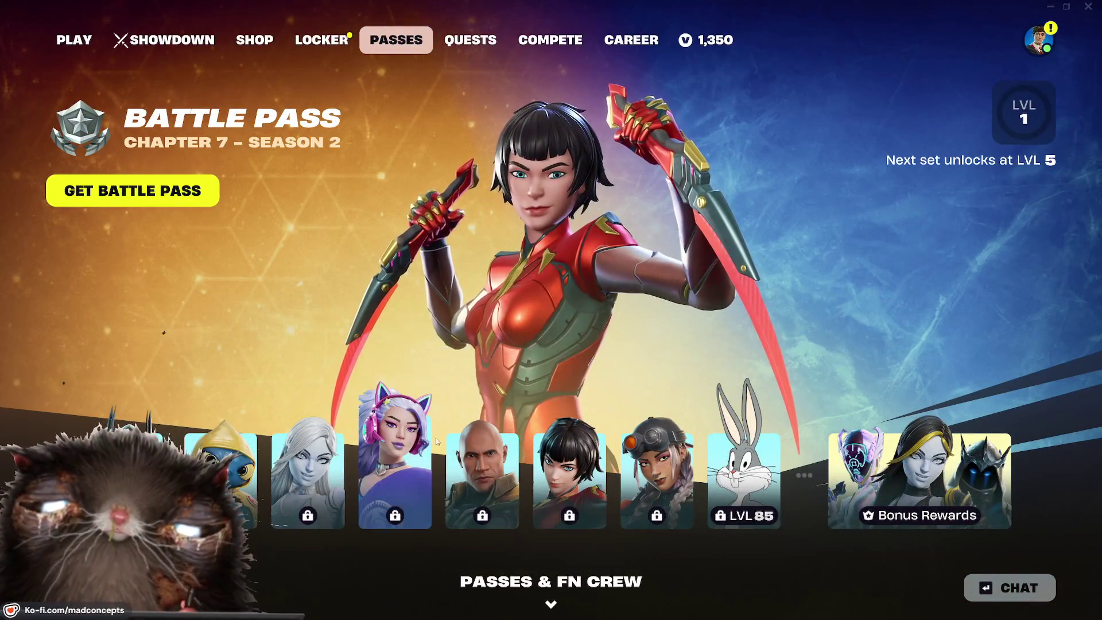
click(1038, 40)
Step: Set Communication's Voice Chat Method to Push To Talk, apply it, and exit settings
click(953, 43)
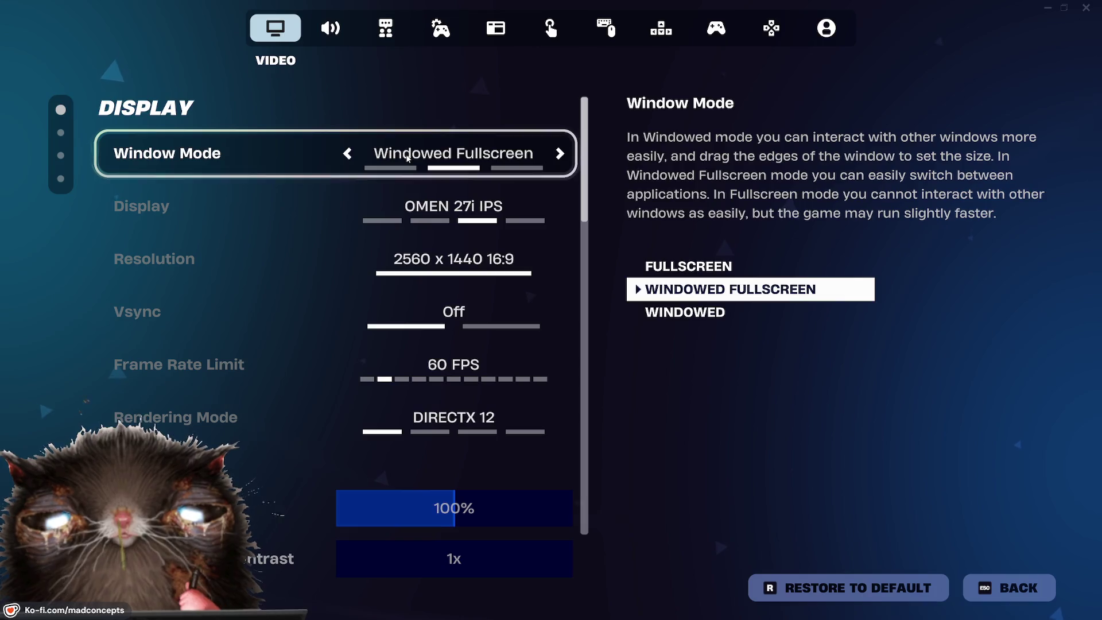
click(331, 29)
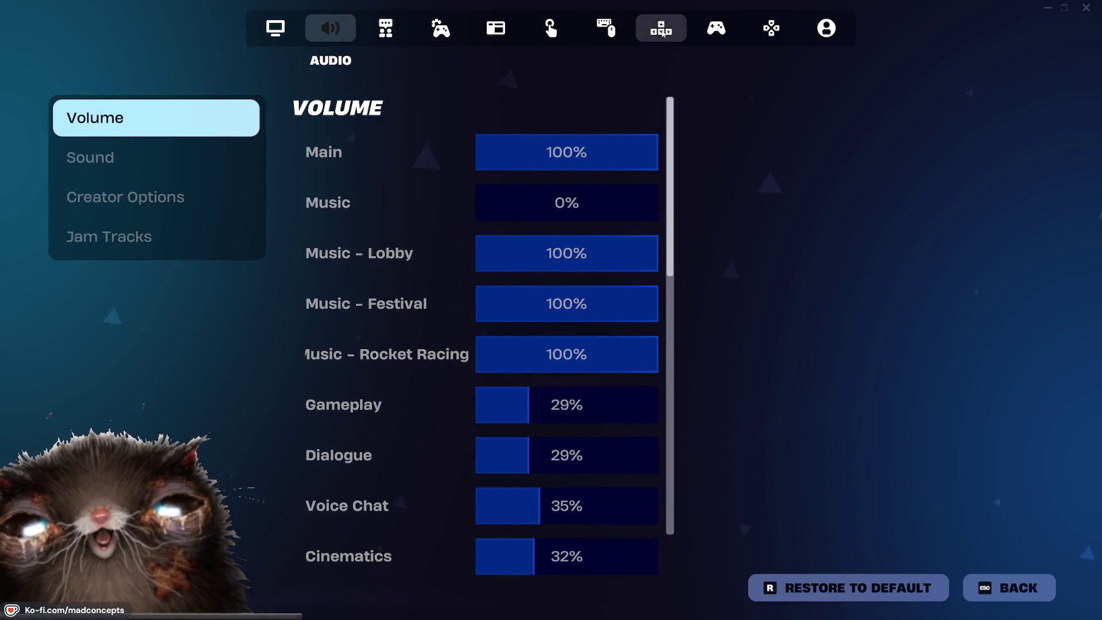
click(370, 32)
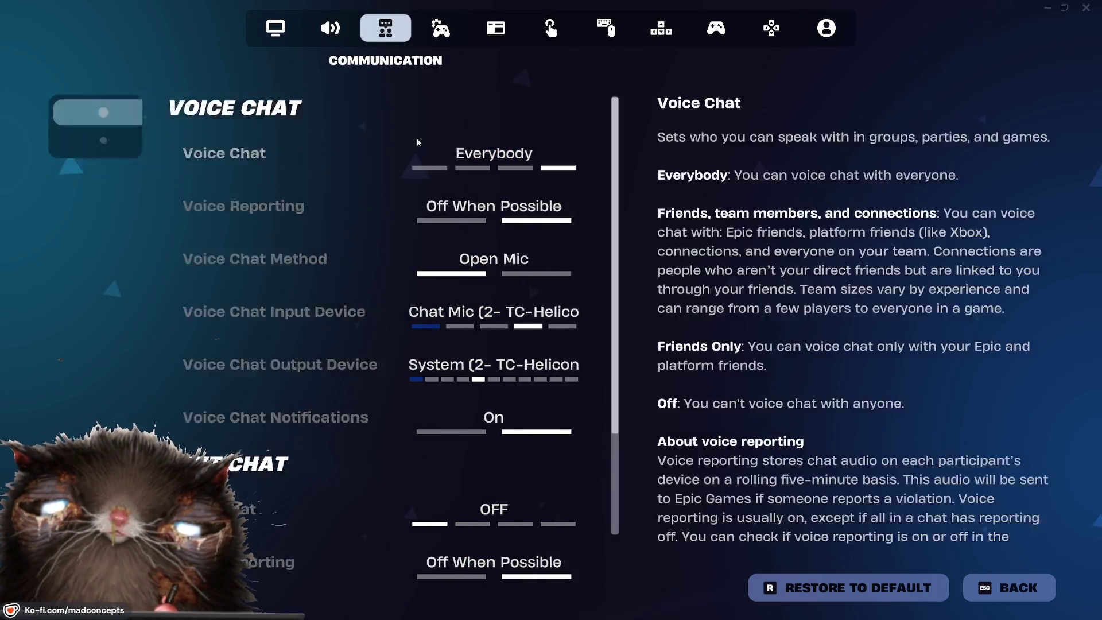
scroll(327, 276, down, 1)
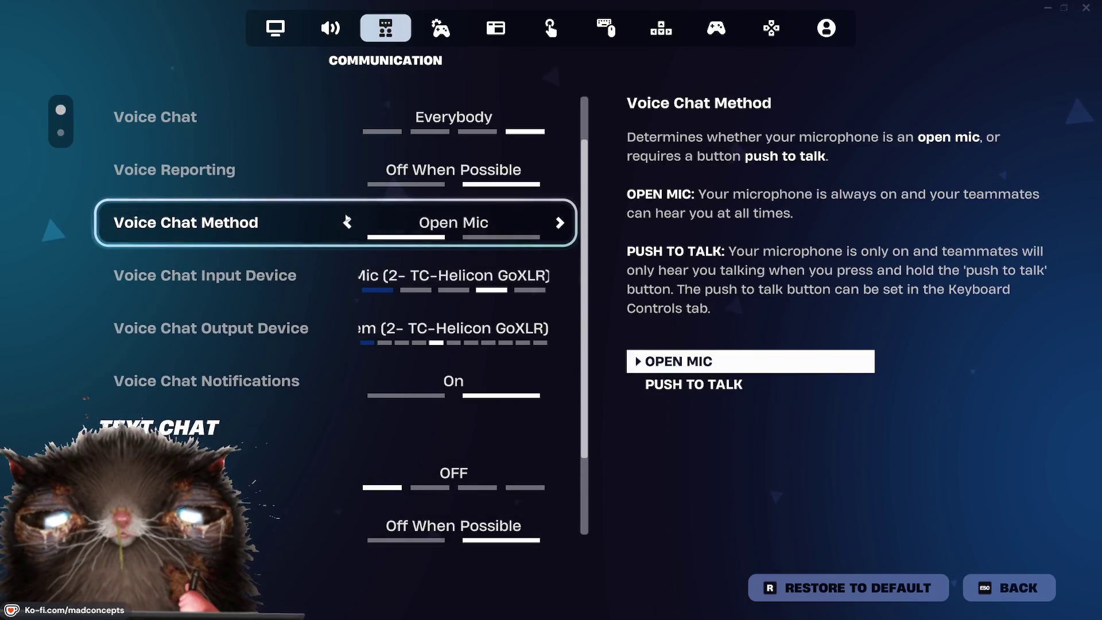
click(347, 223)
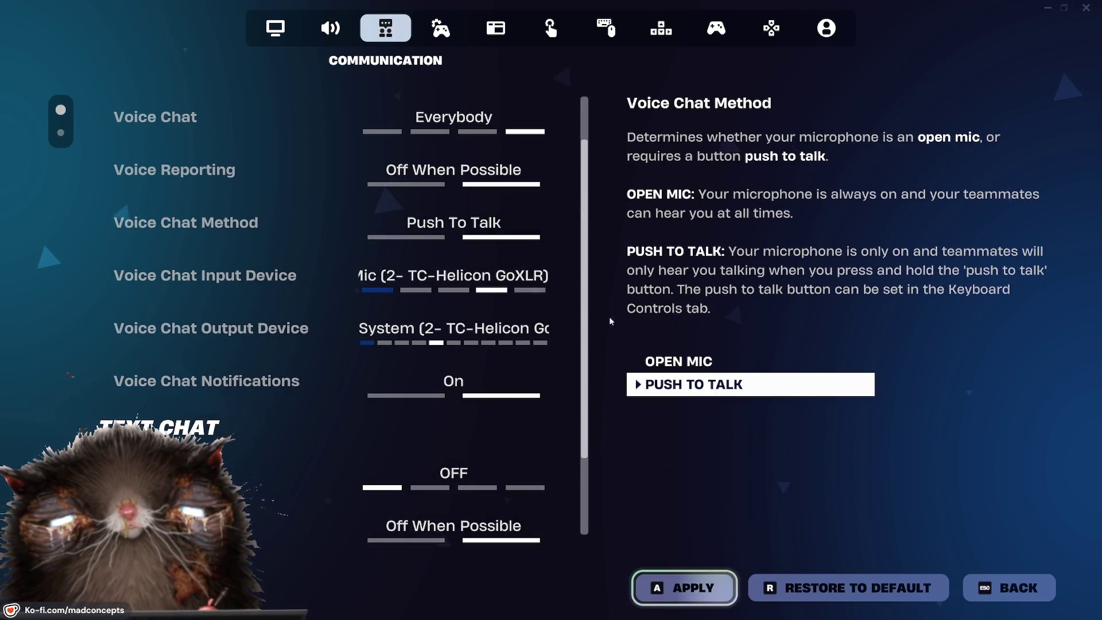
key(a)
key(Escape)
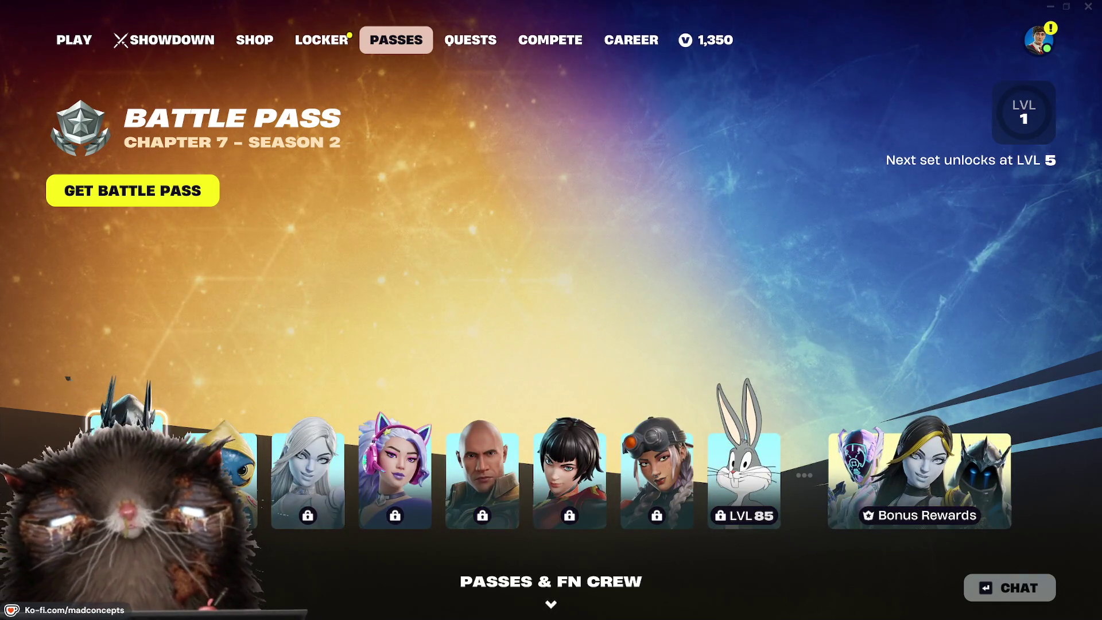
Step: Preview the Exalted Ice King outfit and gold-armoured reward set, glance at Showdown, then return to Play
click(126, 422)
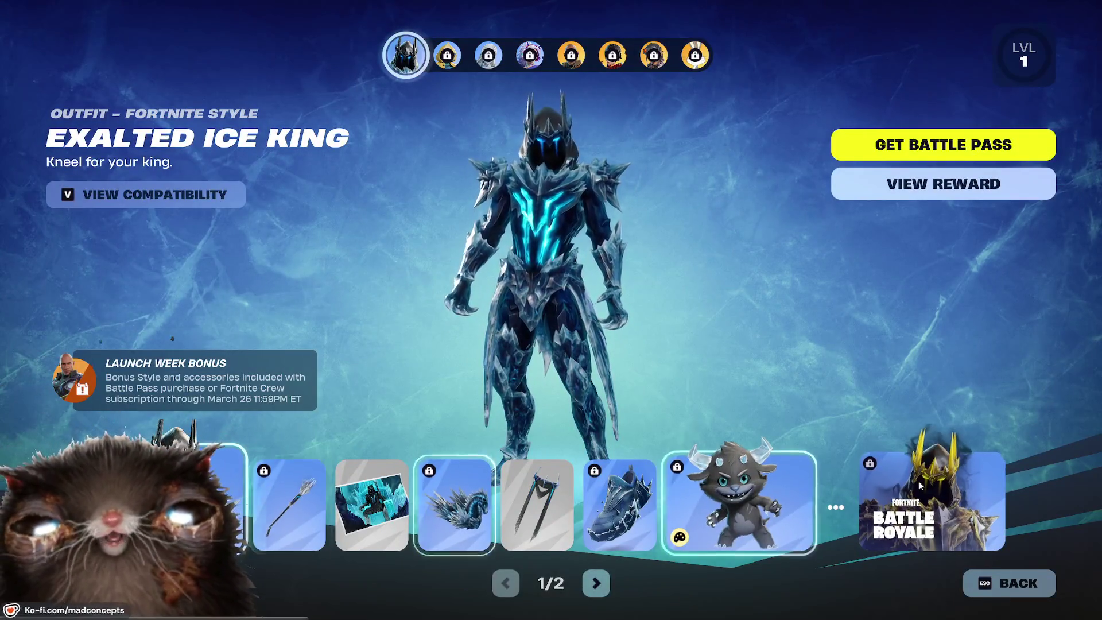
drag(582, 283, 505, 304)
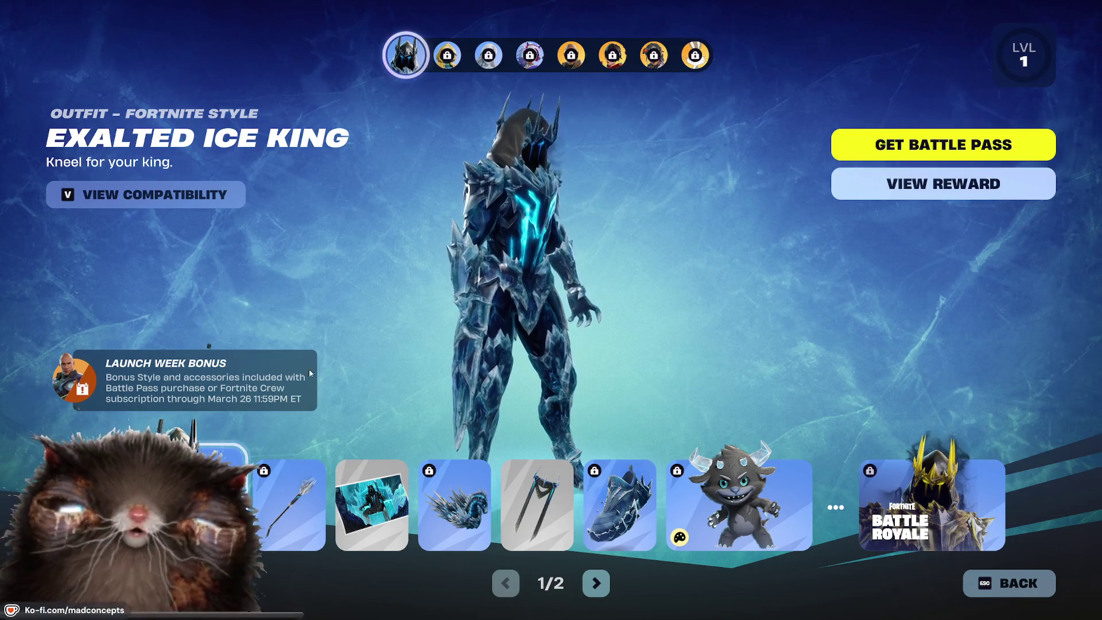
key(Escape)
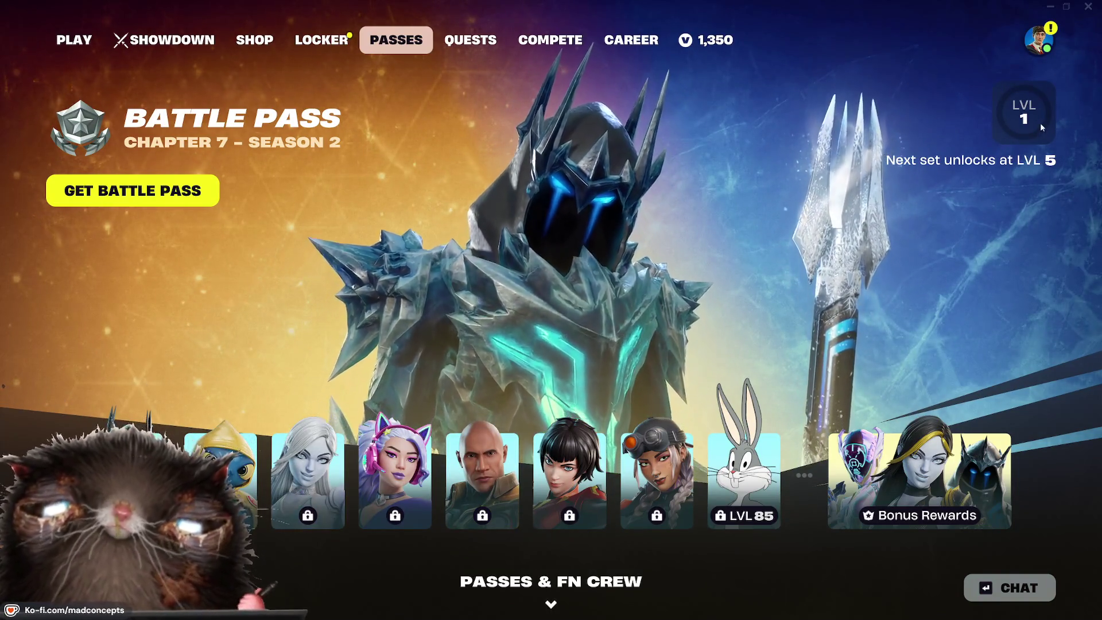
click(484, 468)
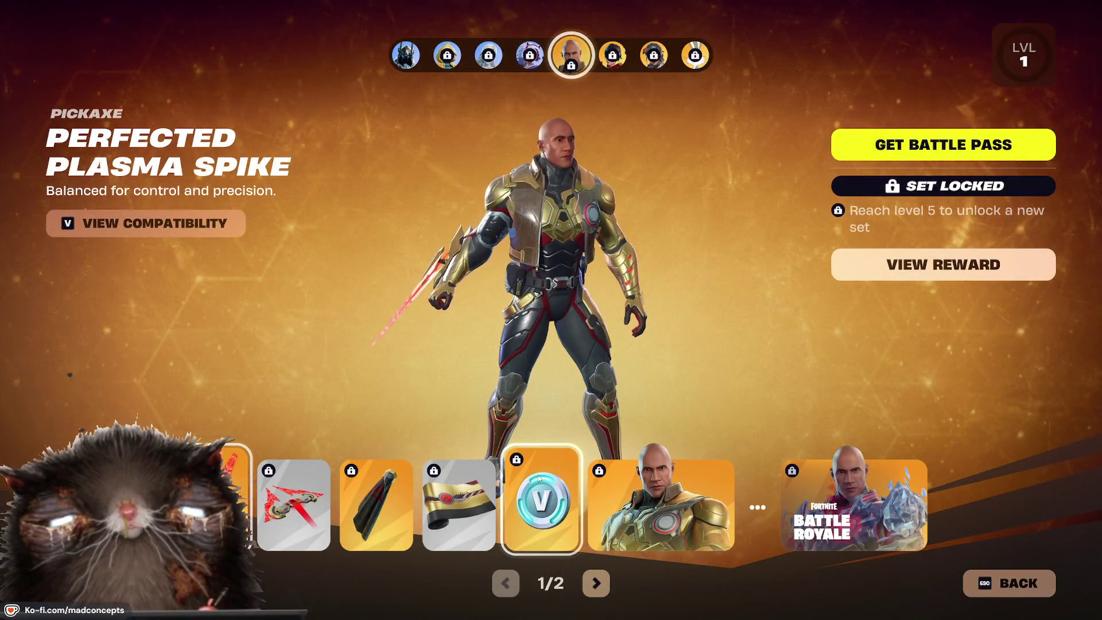
key(Escape)
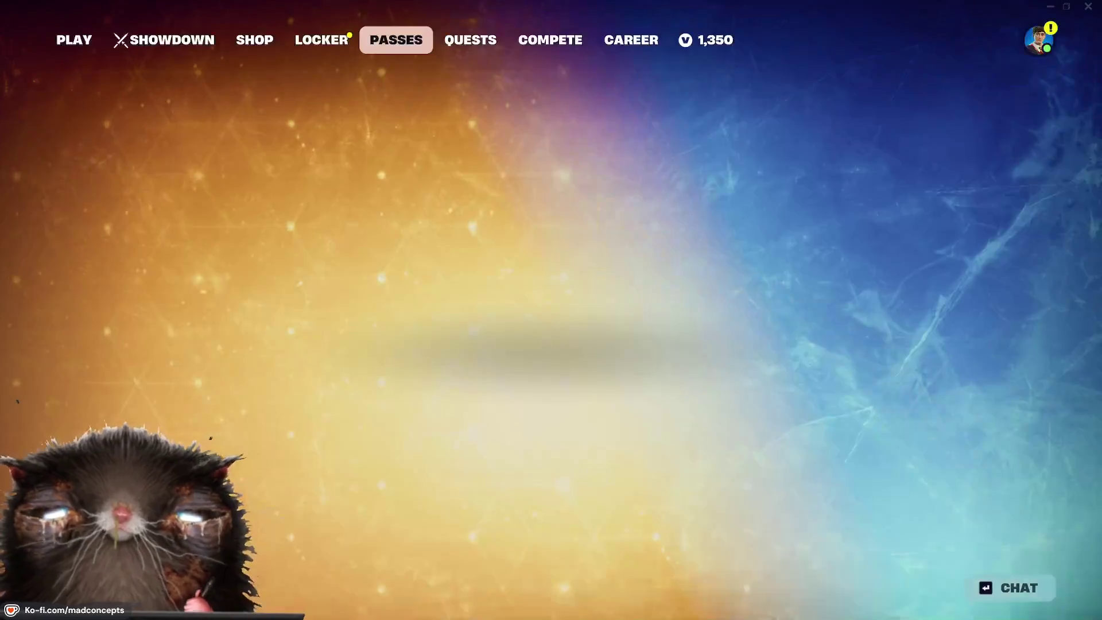
click(152, 41)
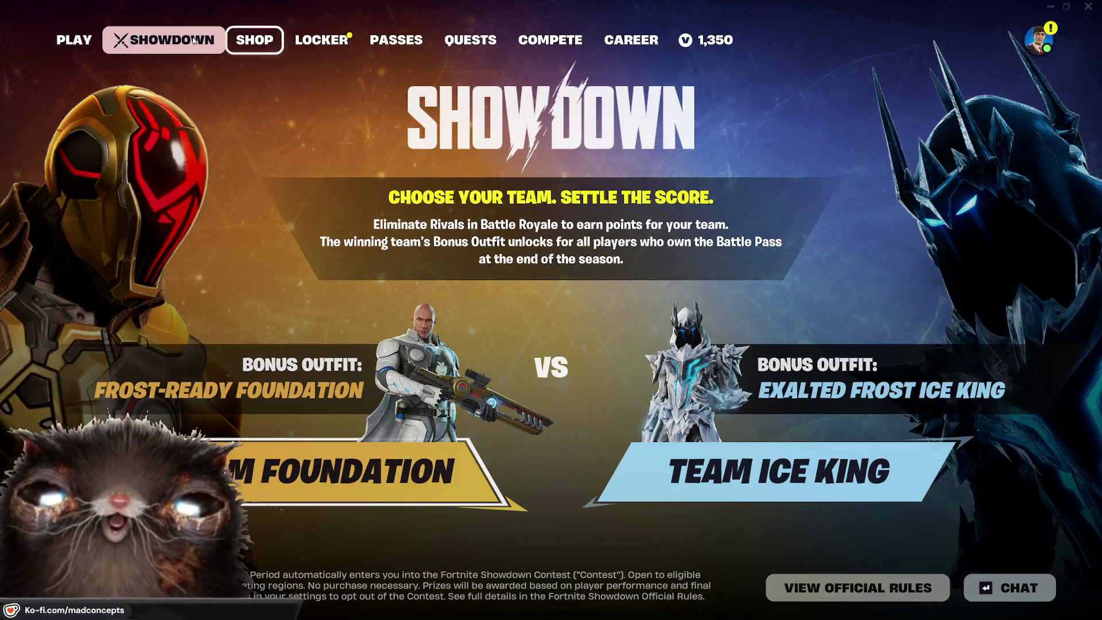
click(81, 40)
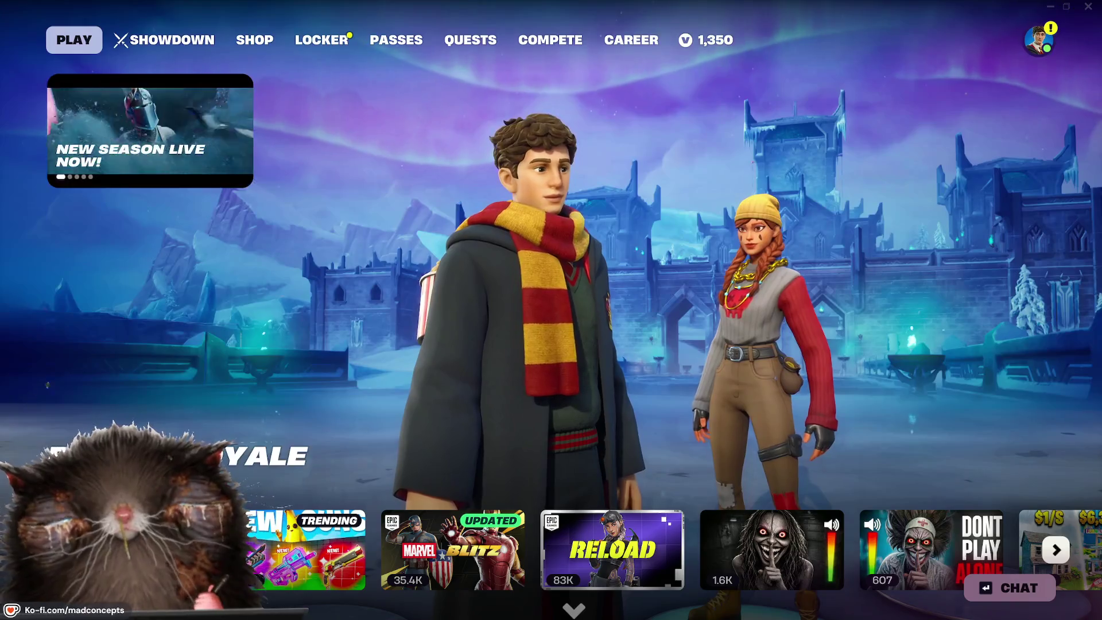
Step: Switch Battle Royale to Zero Build and ready up to start matchmaking
click(252, 457)
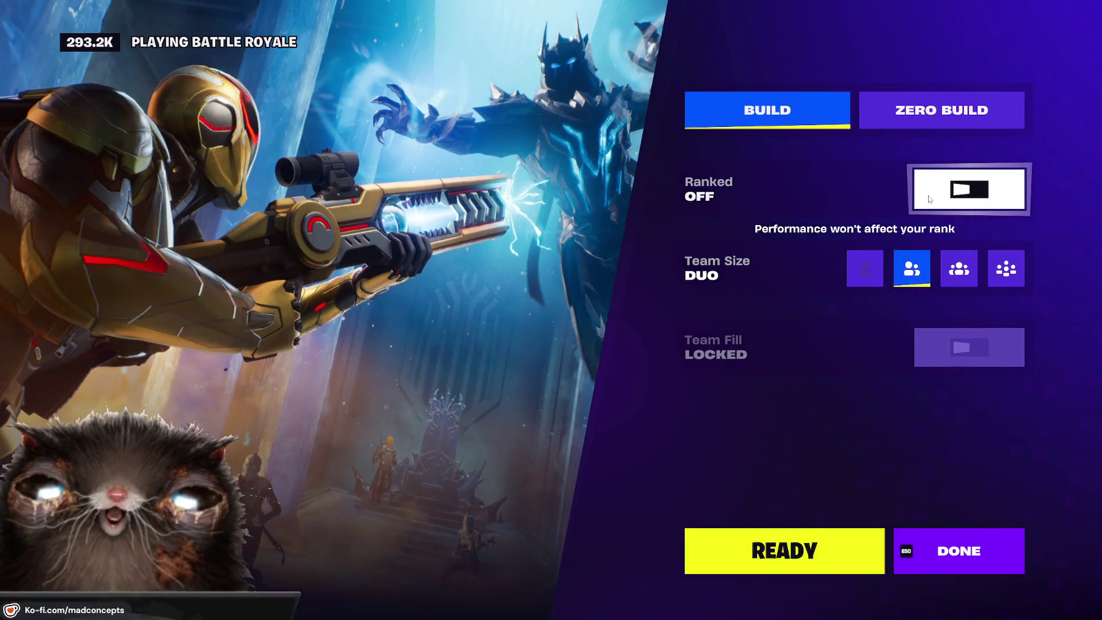
click(868, 127)
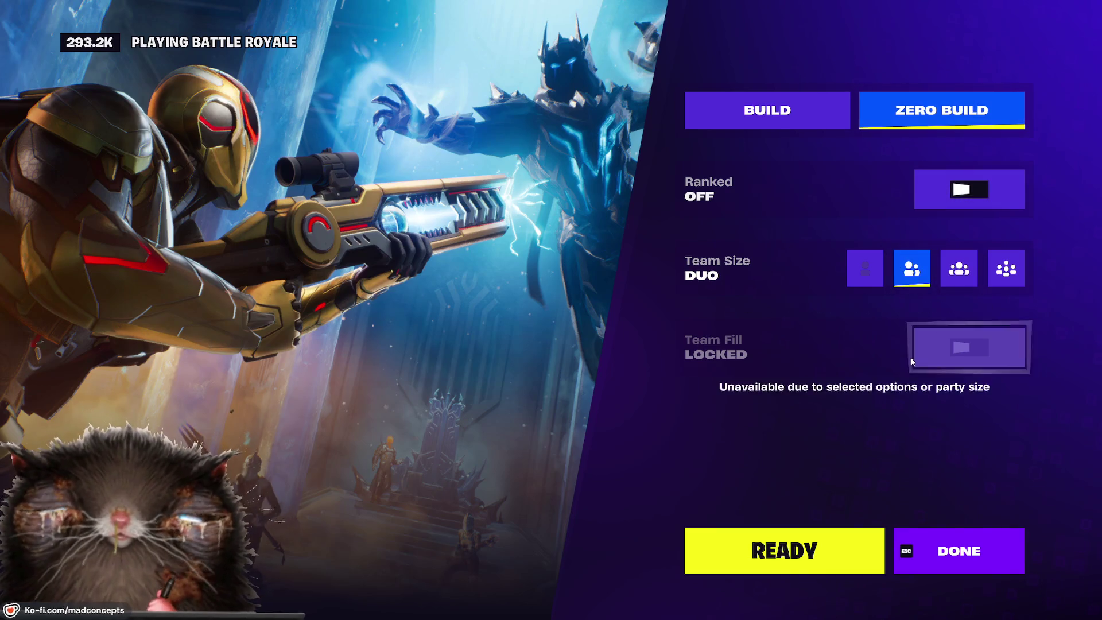
click(812, 553)
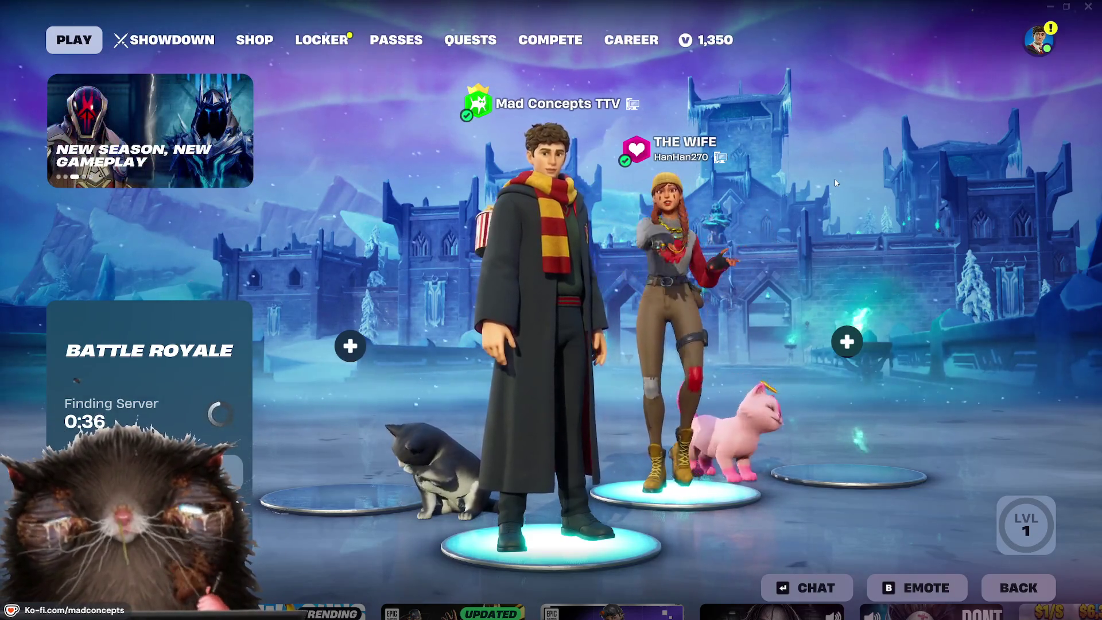
Step: Play the Jumbo Popcorn emote from the emote wheel while matchmaking
key(b)
click(558, 205)
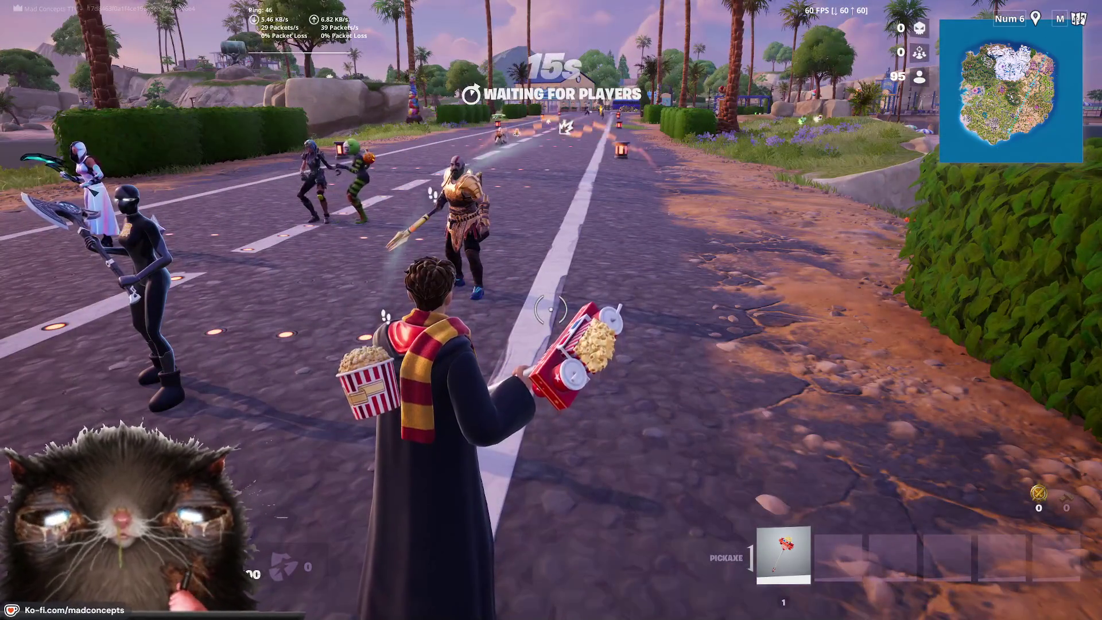
Step: Run across the pre-game island, grab the Iron Pump Shotgun and assault rifle, and fire at the pier
key(w)
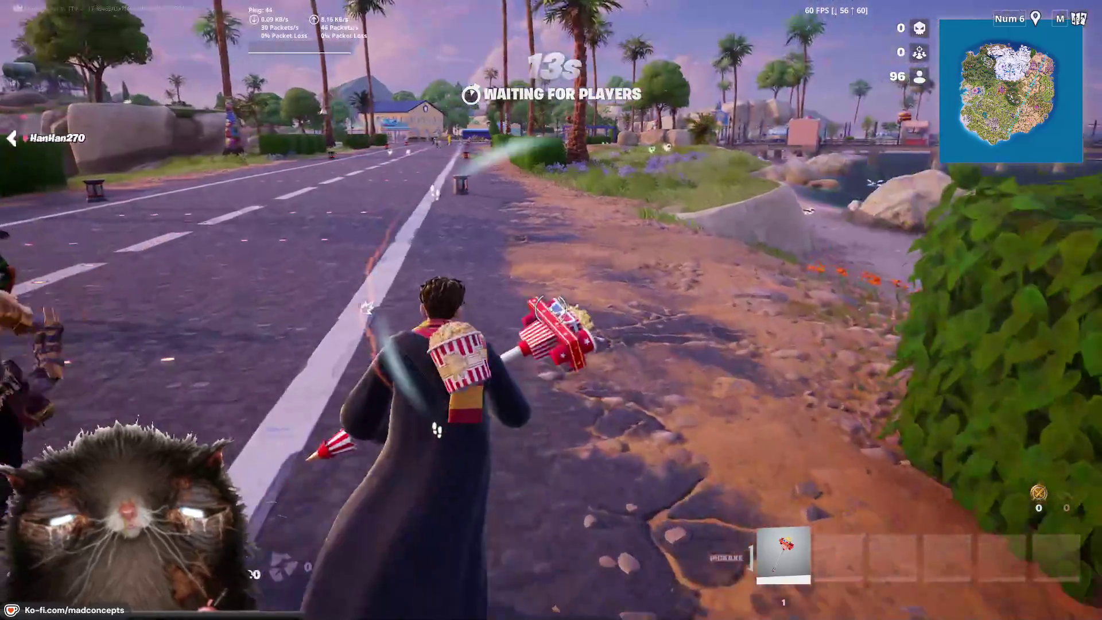
key(w)
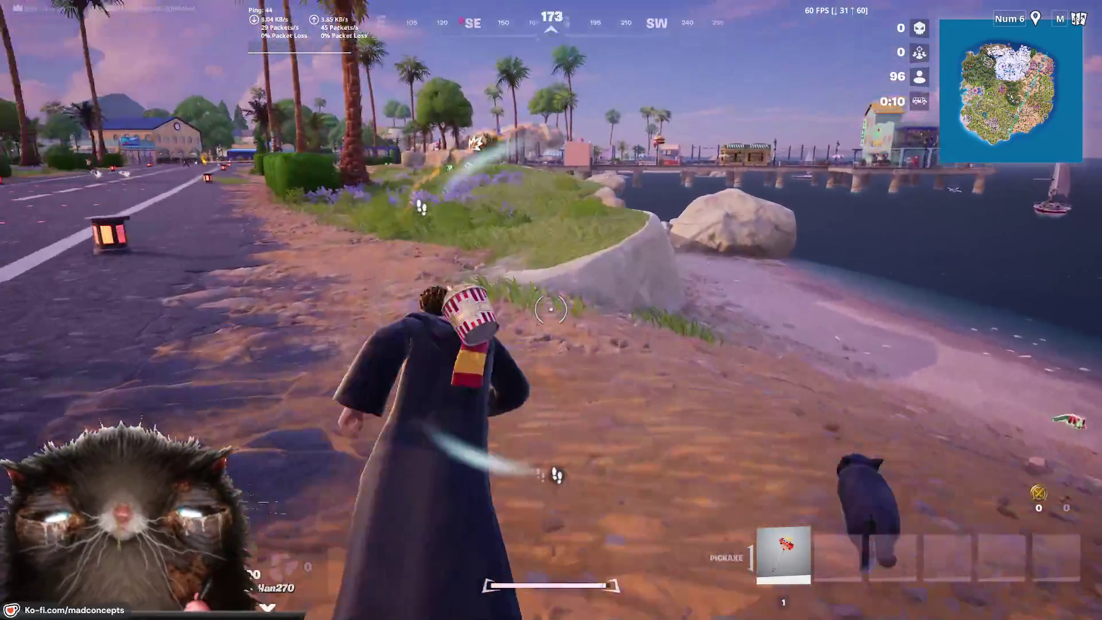
key(w)
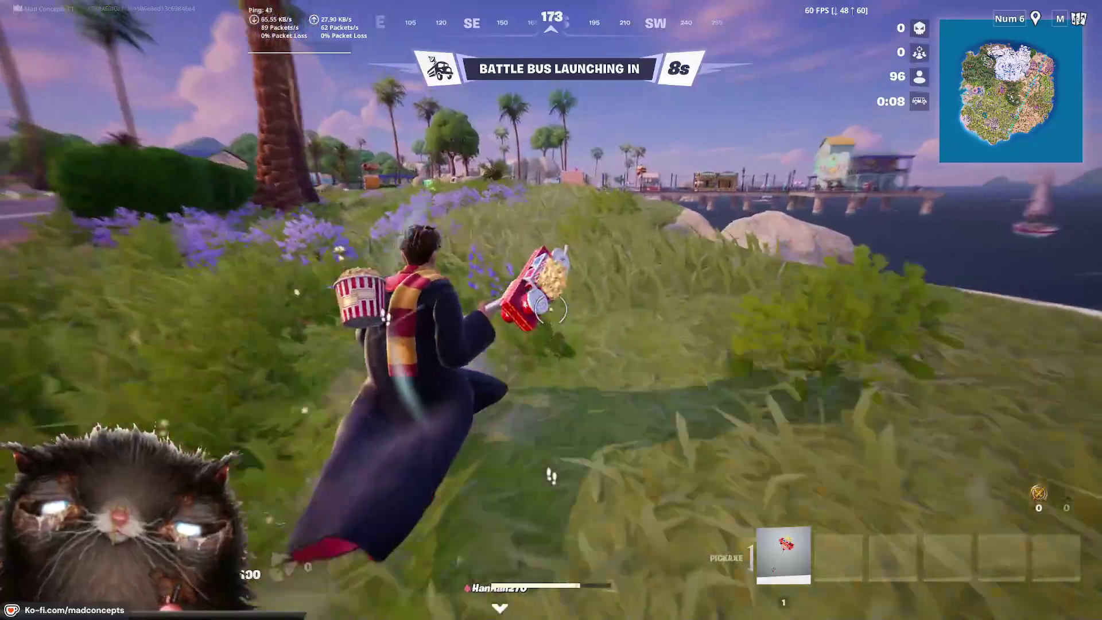
key(w)
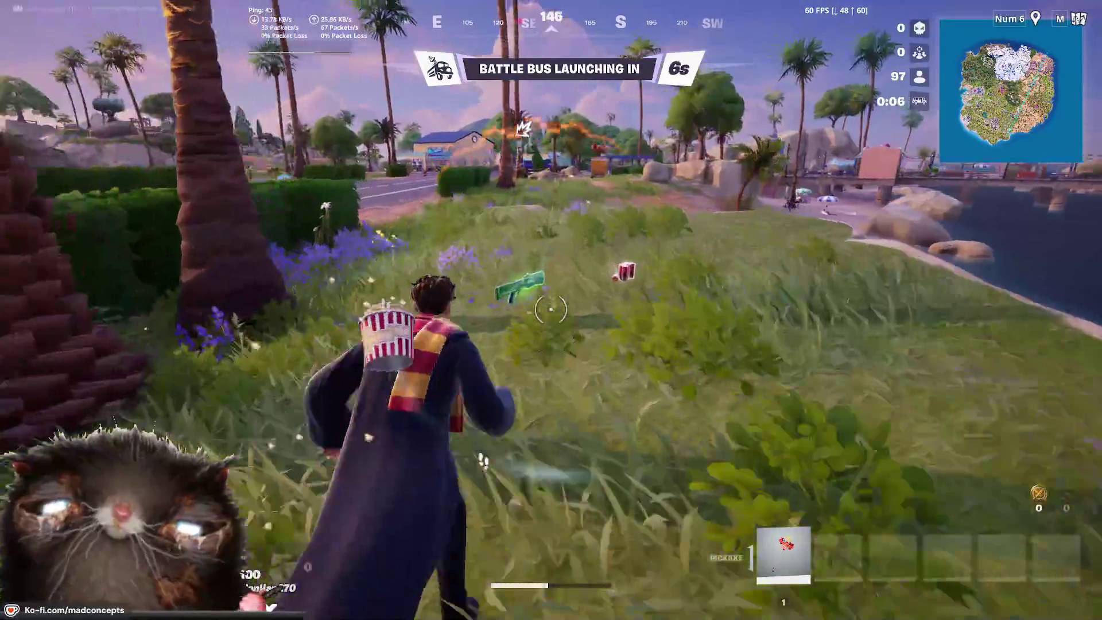
key(w)
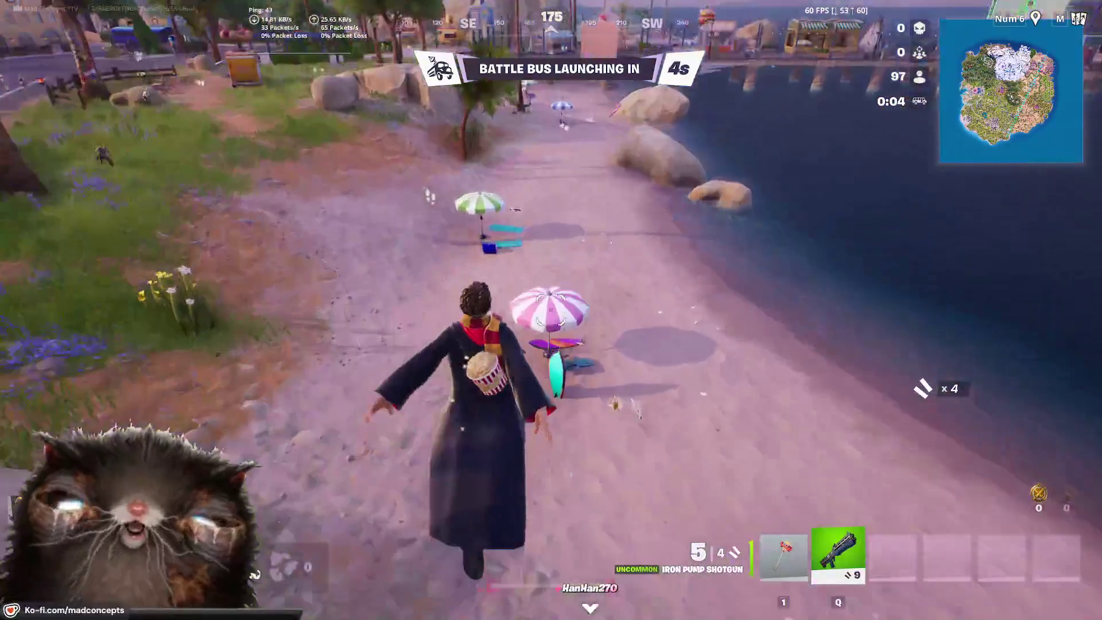
key(w)
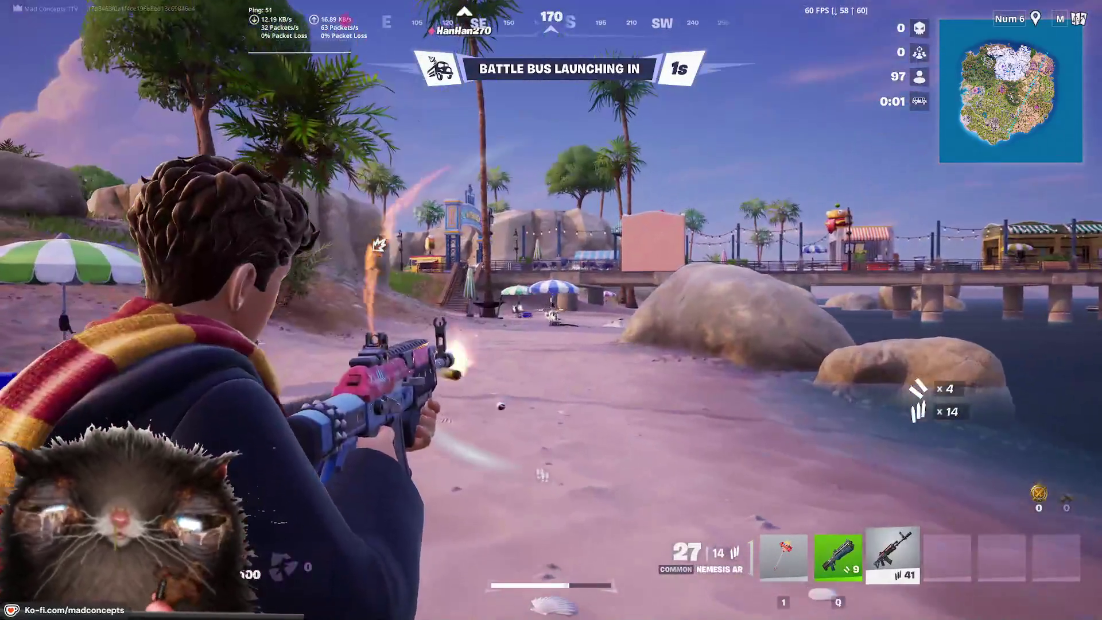
click(551, 310)
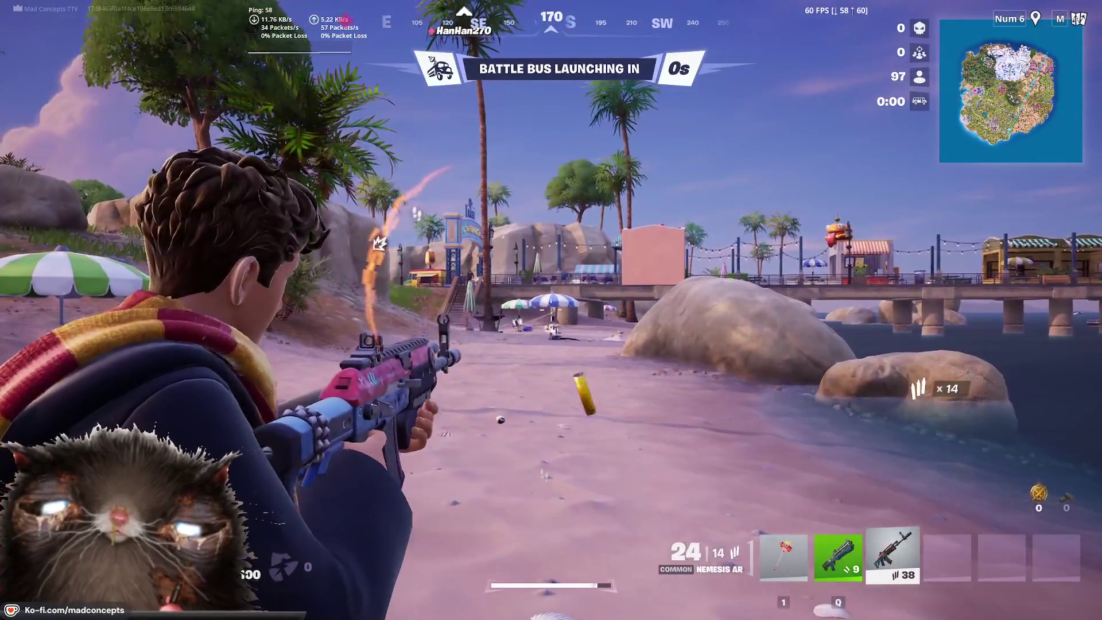
click(551, 310)
click(551, 310)
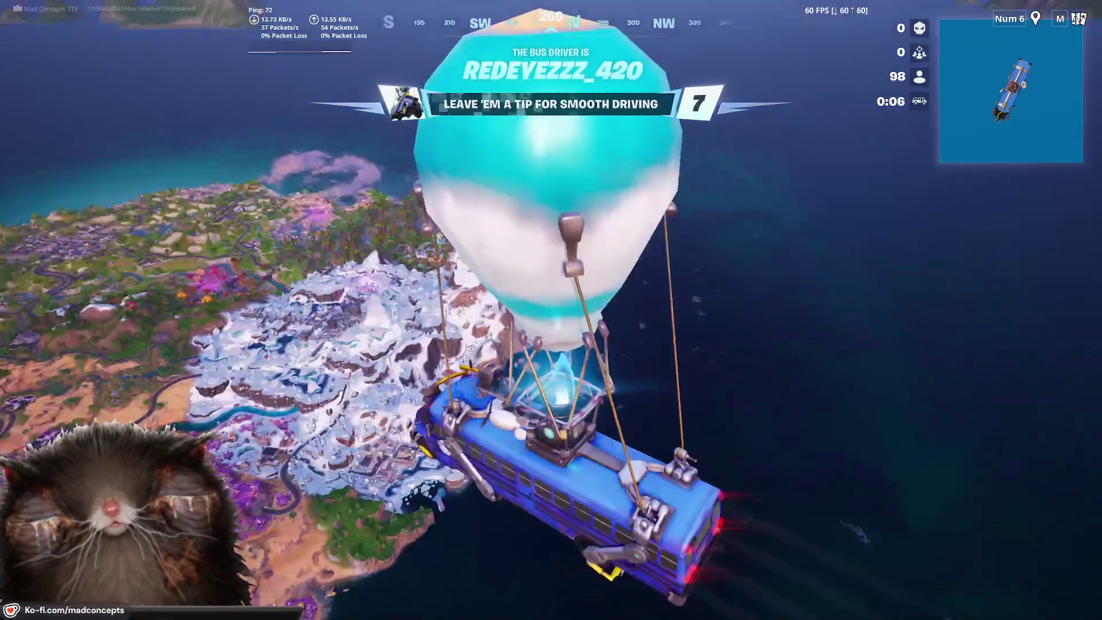
Step: Thank the bus driver, land on the Squibbly Shores lighthouse, and pickaxe its base
key(b)
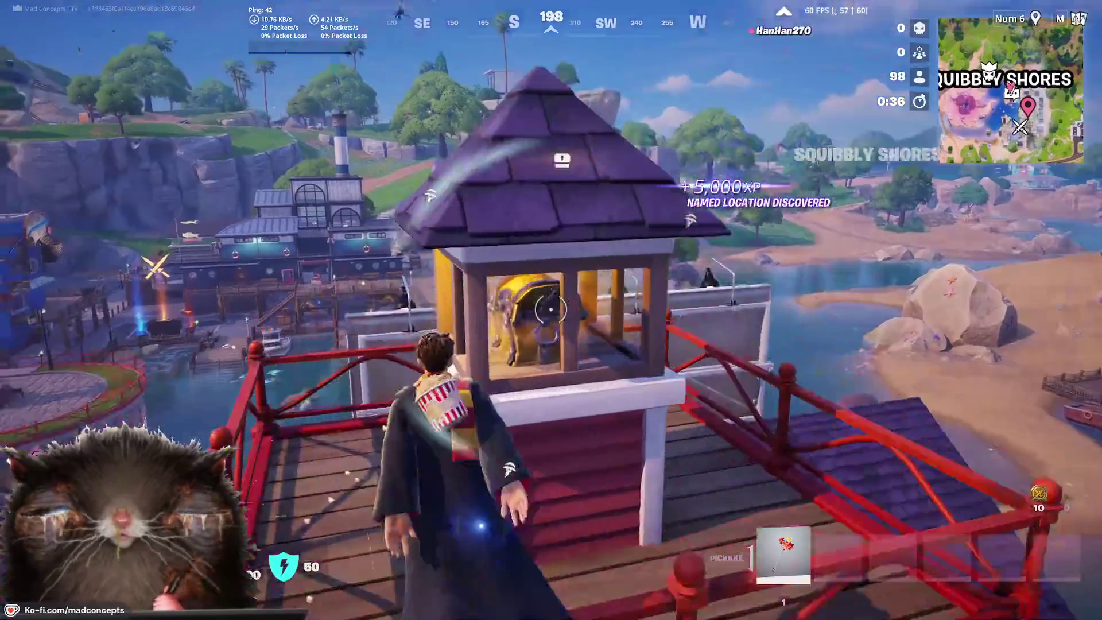
key(w)
click(552, 310)
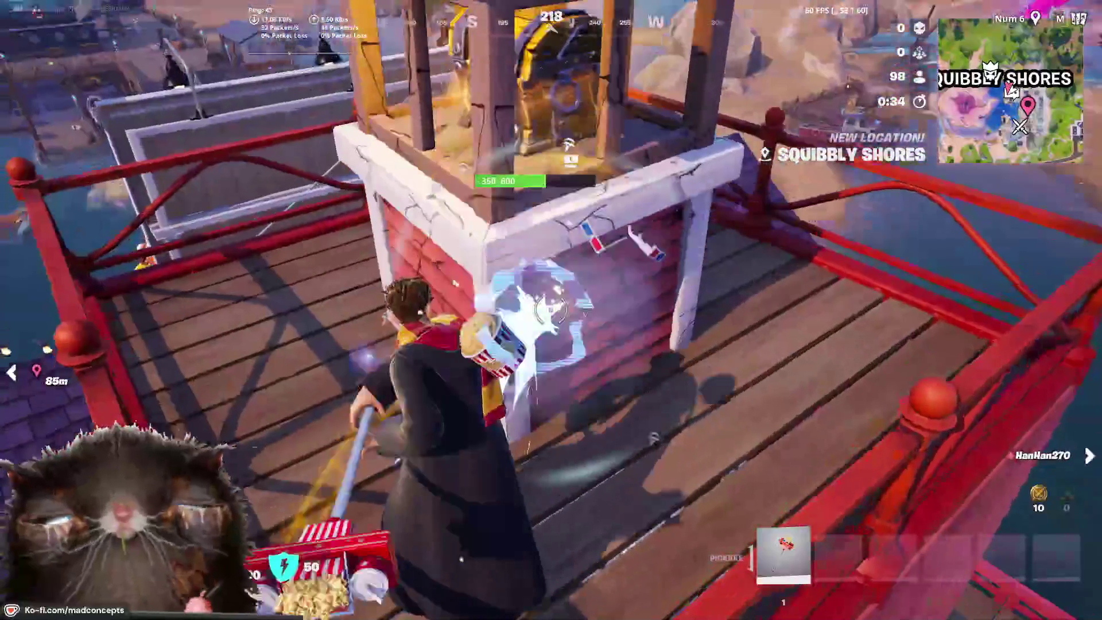
Step: Strike the lighthouse base again, then vault onto the purple roof and cross the rafters
click(551, 310)
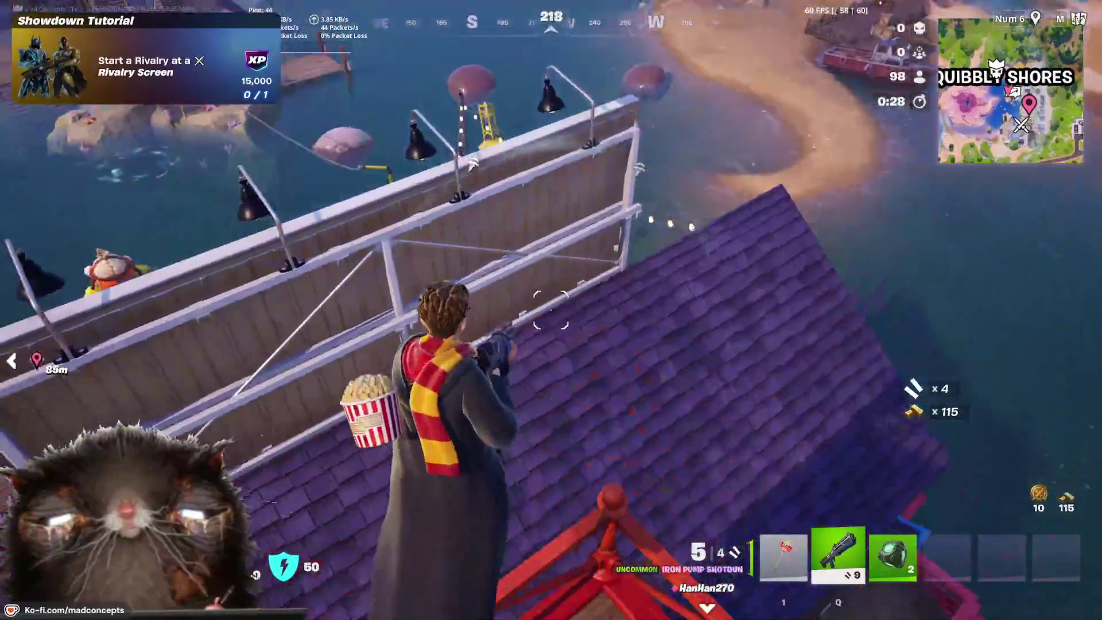
key(space)
key(w)
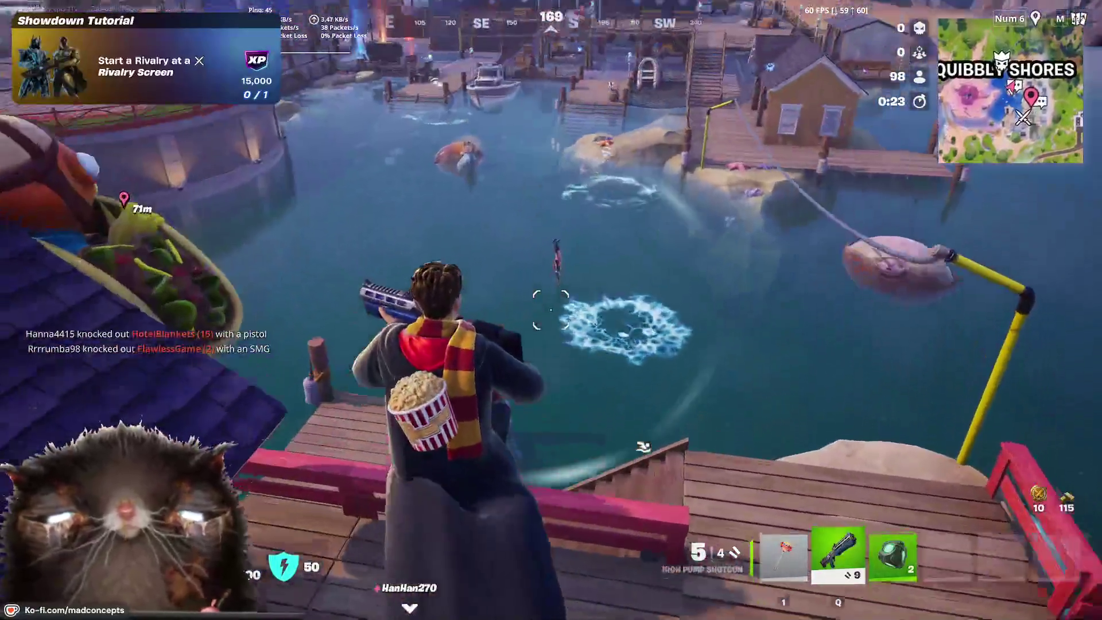
Step: Drop to the pier and empty the Iron Pump Shotgun at the enemy in the harbour
click(551, 310)
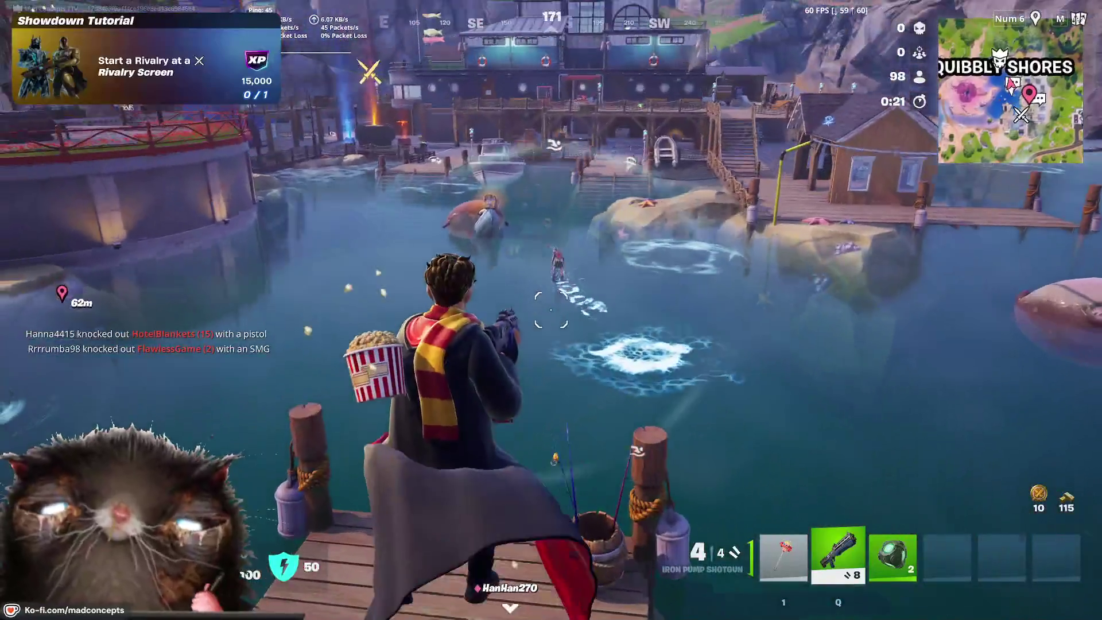
click(551, 310)
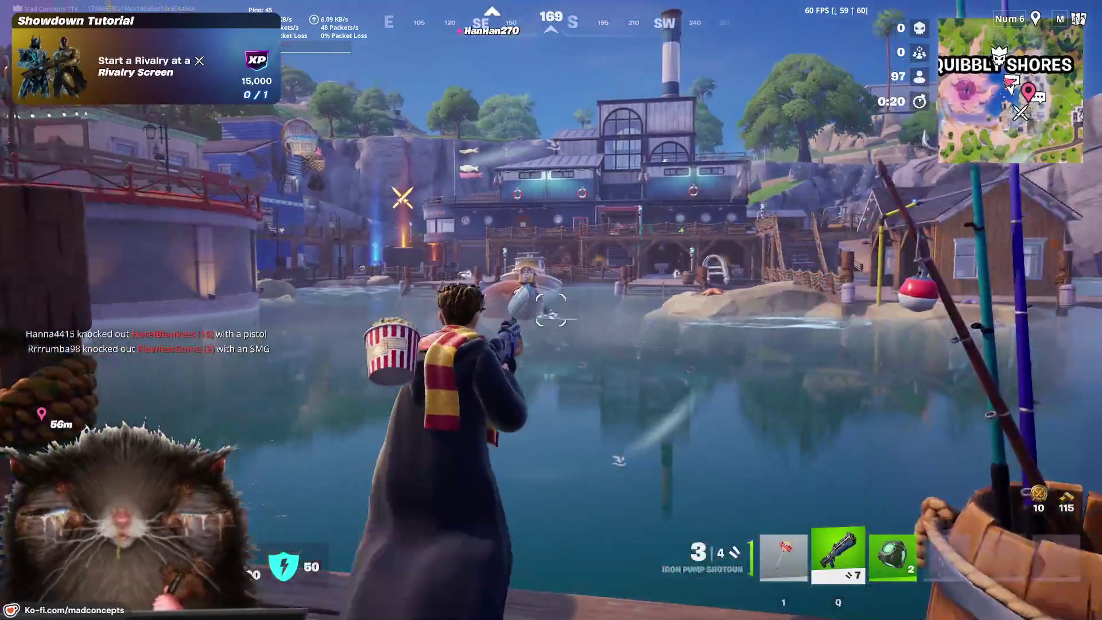
click(551, 310)
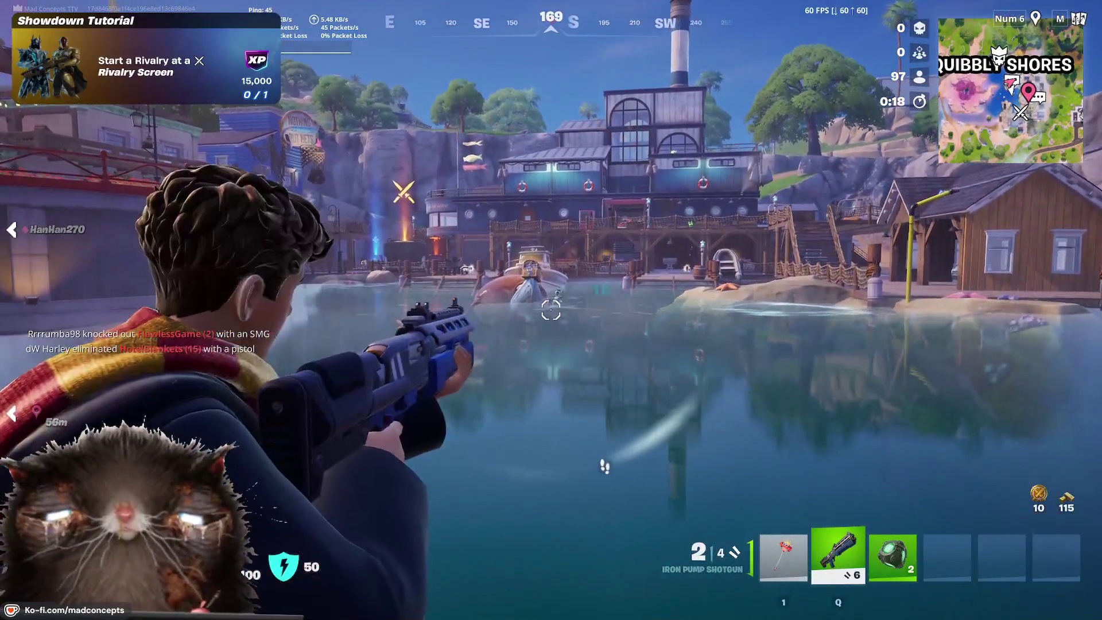
click(551, 310)
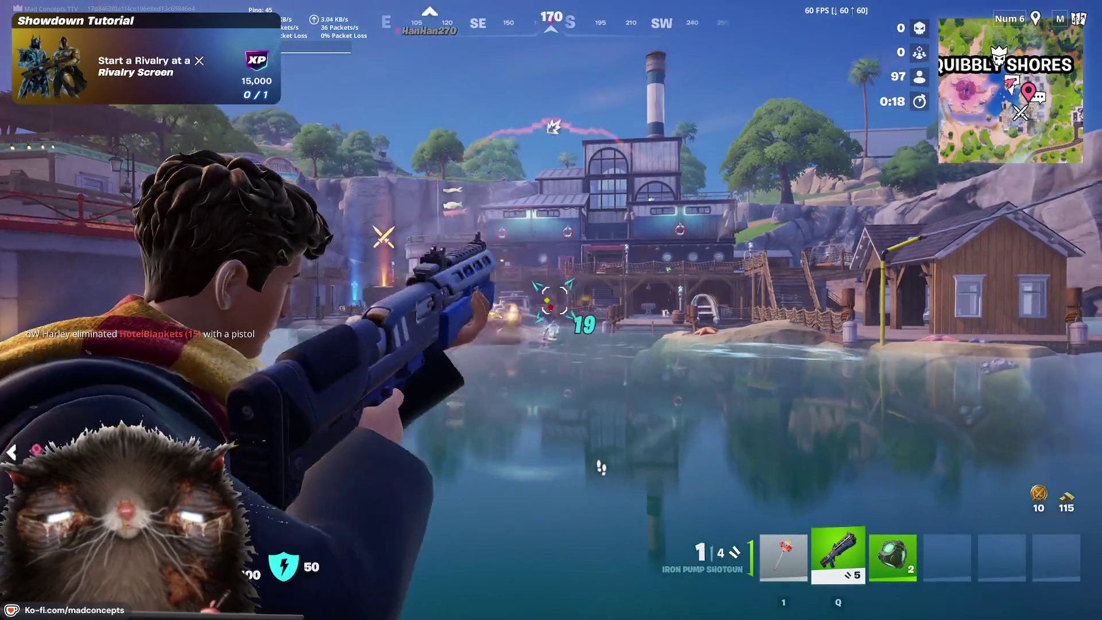
click(551, 310)
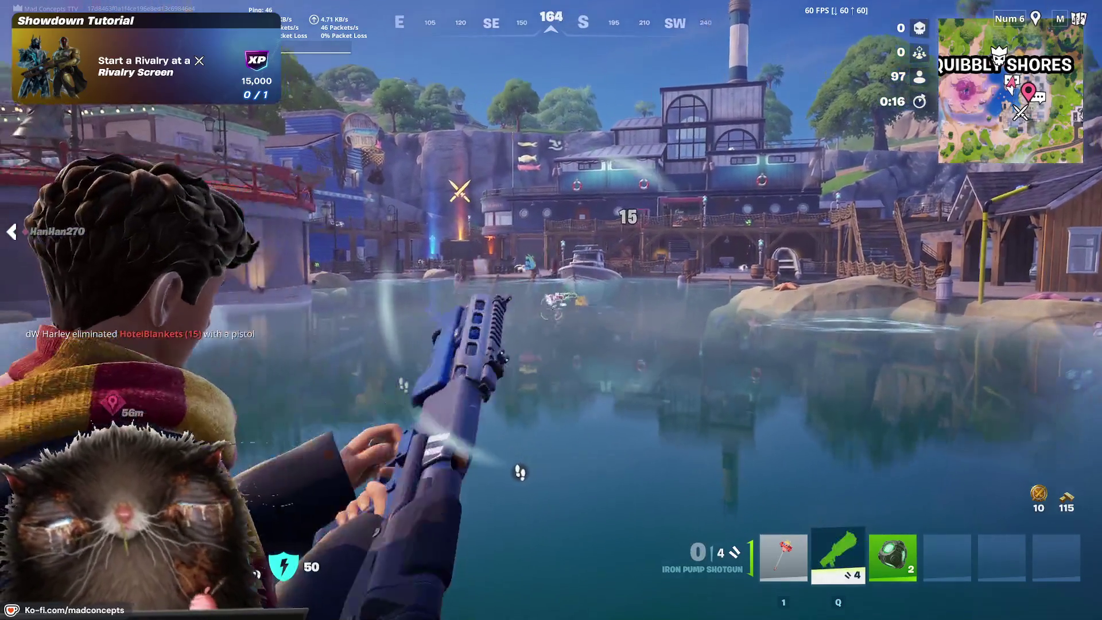
click(551, 310)
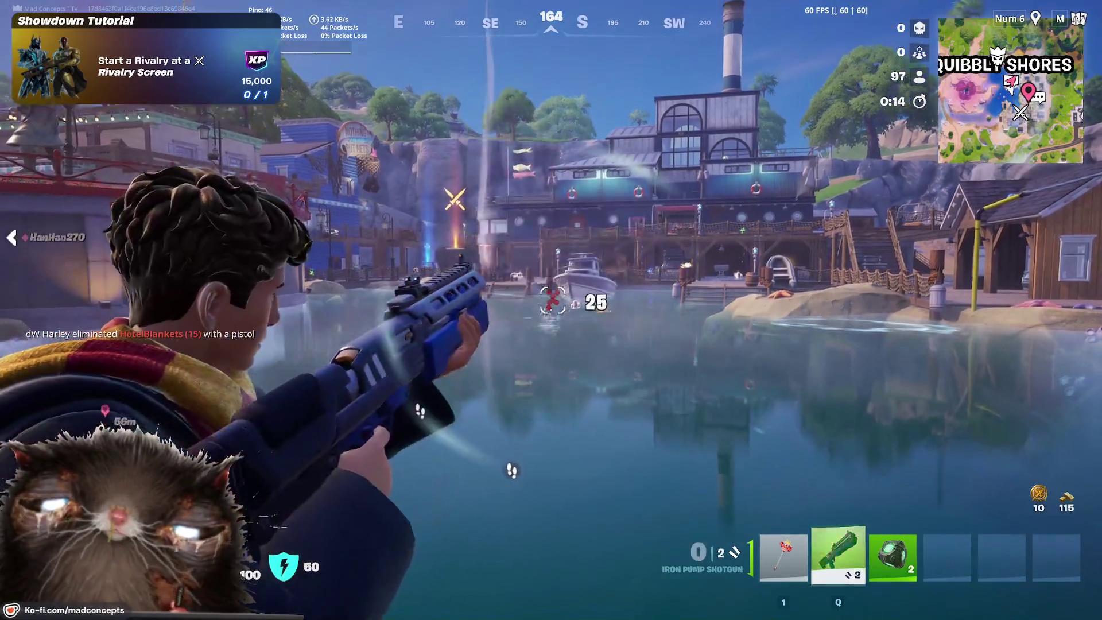
click(551, 310)
click(551, 310)
Step: Crawl downed across the dock, up the stairs, and along the house to the red-door porch
key(w)
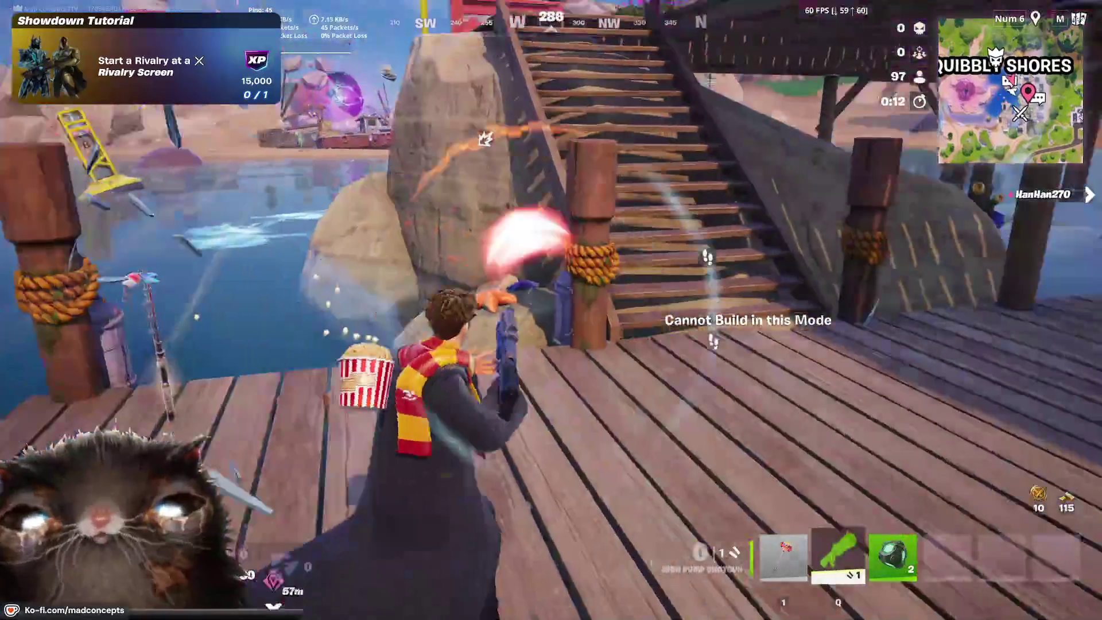
key(a)
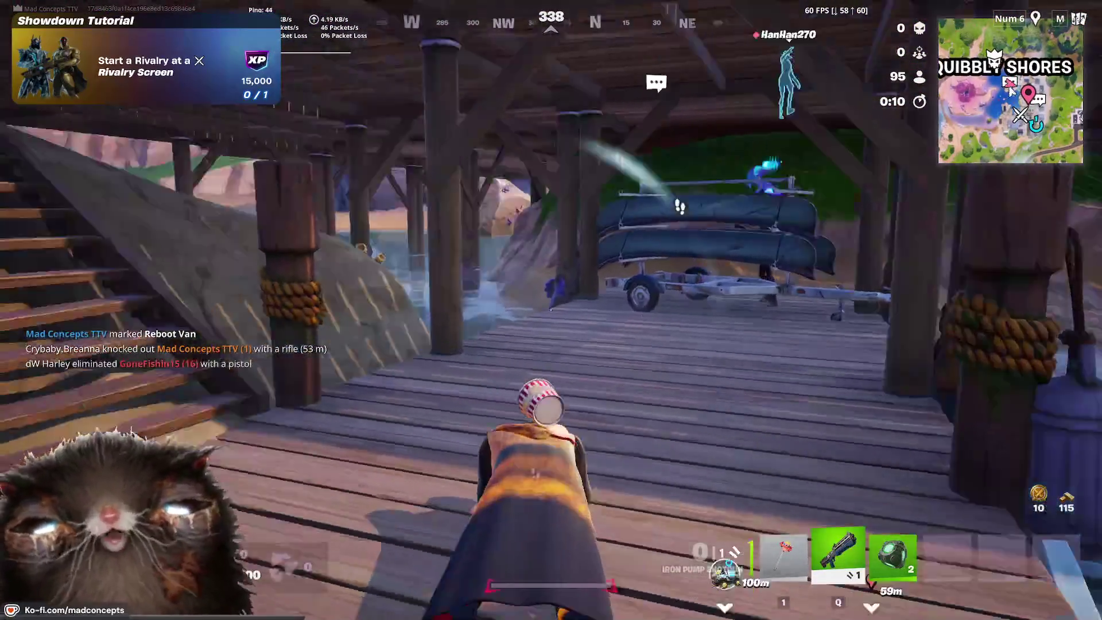
key(w)
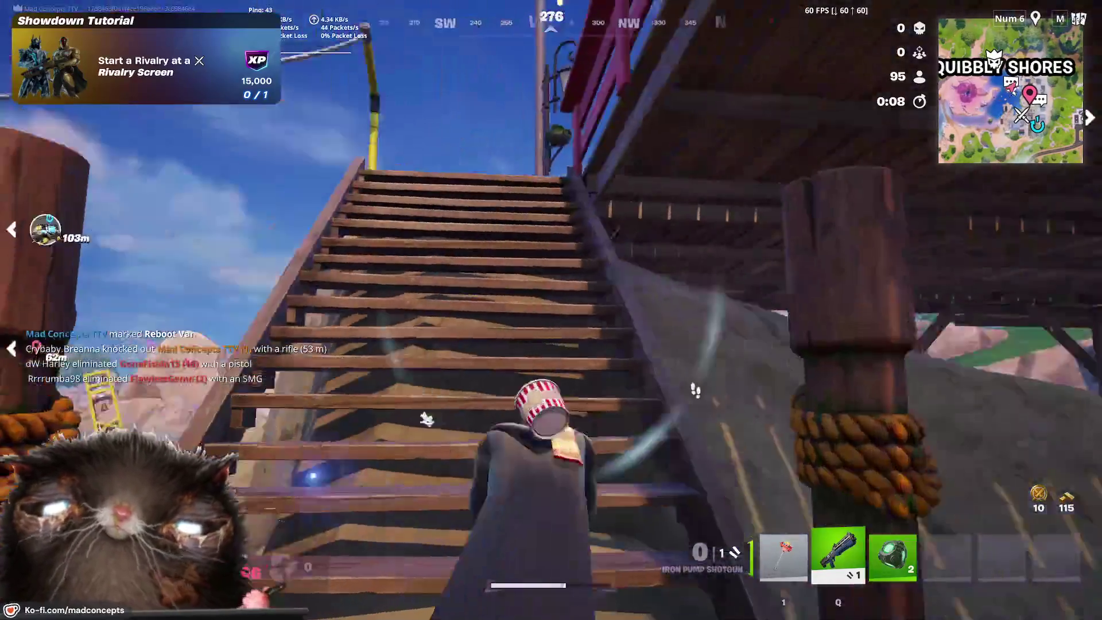
key(w)
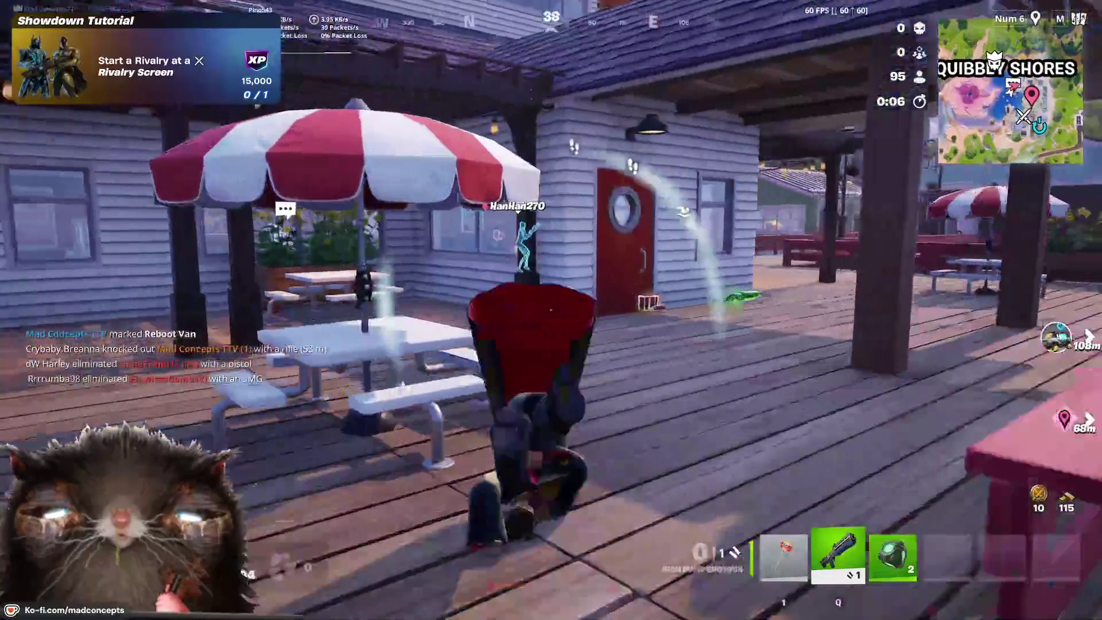
key(w)
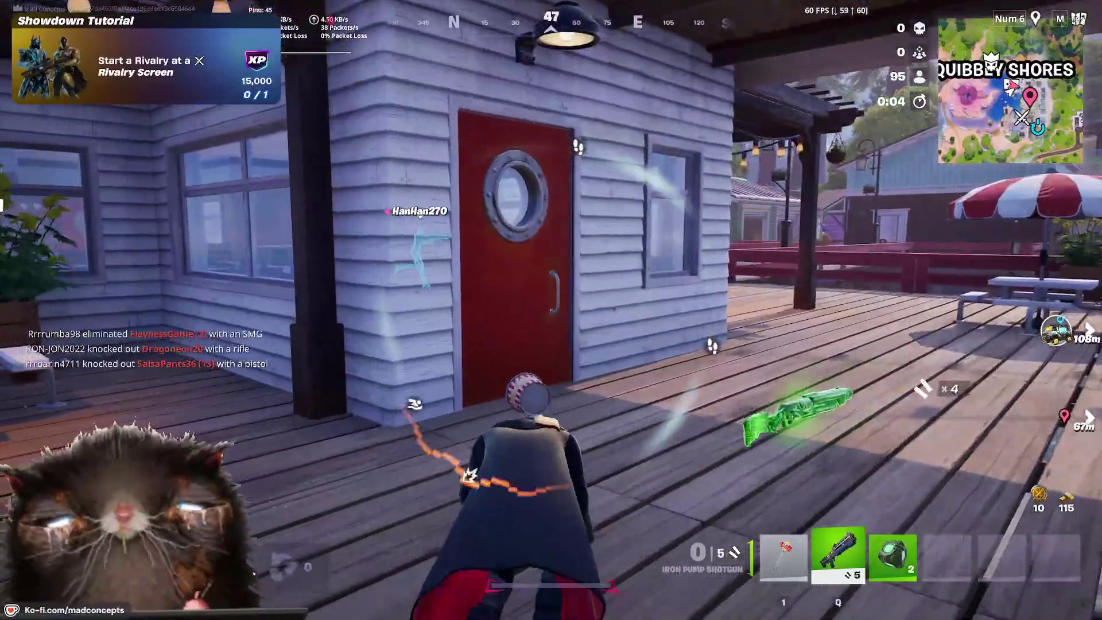
key(d)
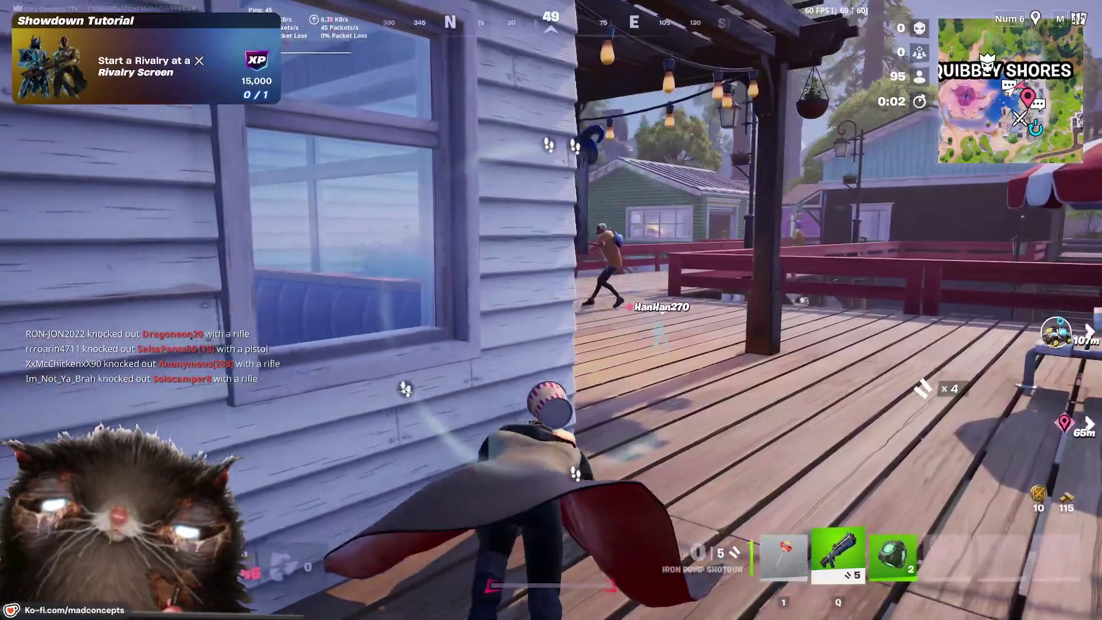
key(w)
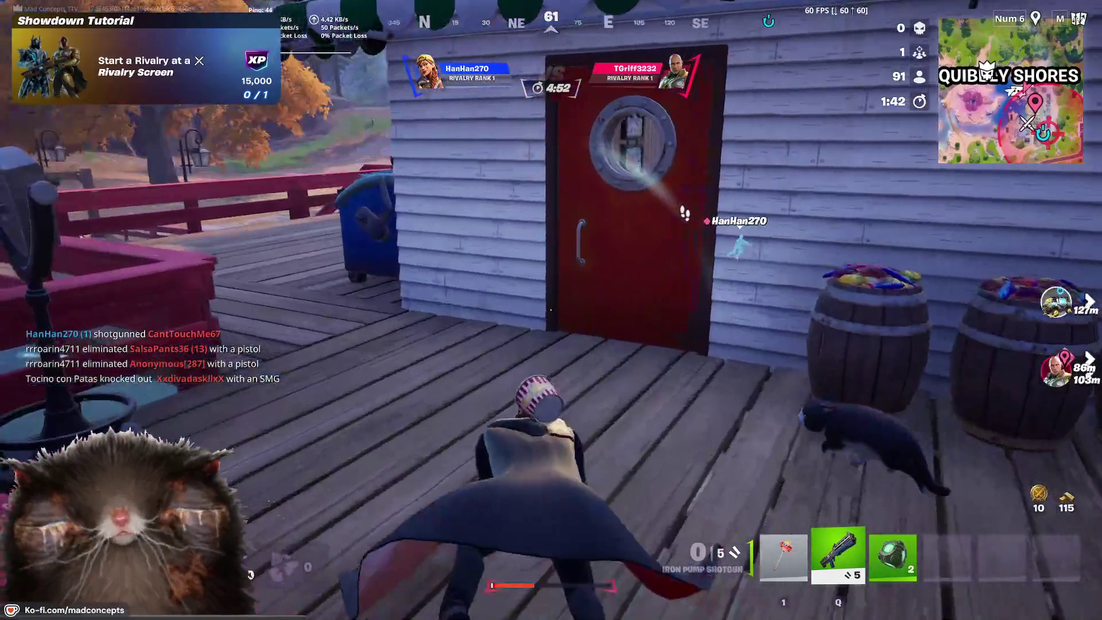
Step: Keep crawling past the dumpster along the pier and around the umbrella table until eliminated
key(w)
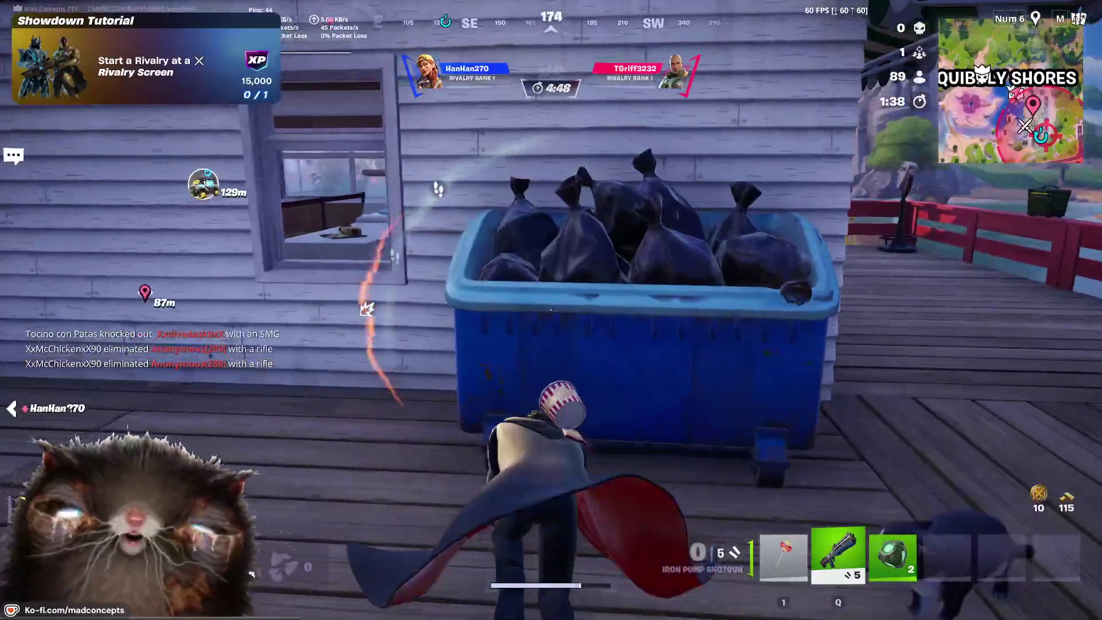
key(w)
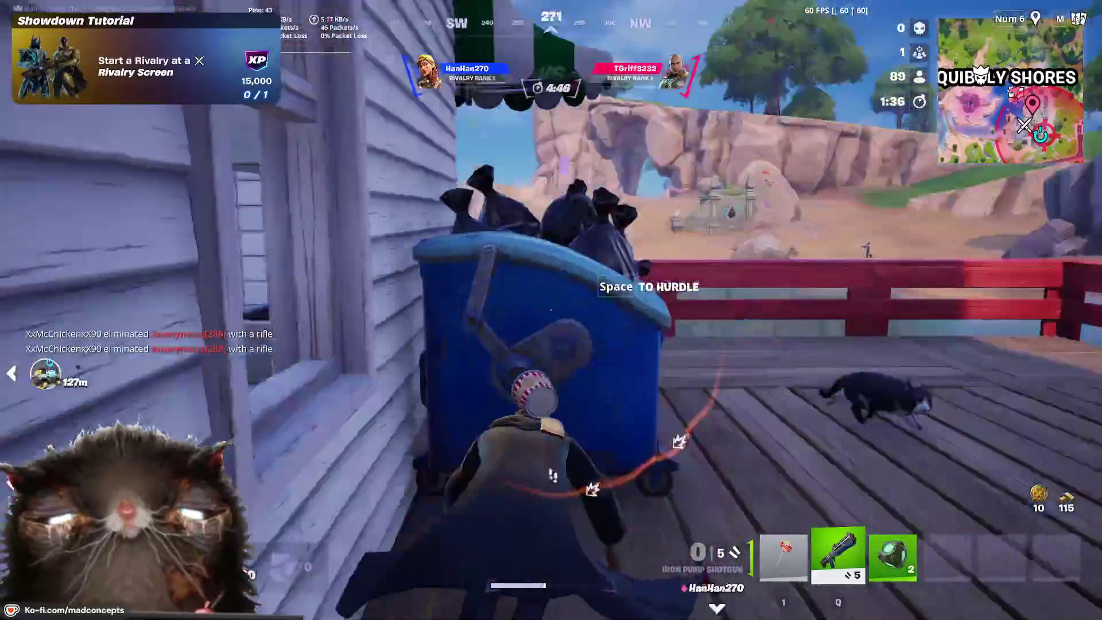
key(w)
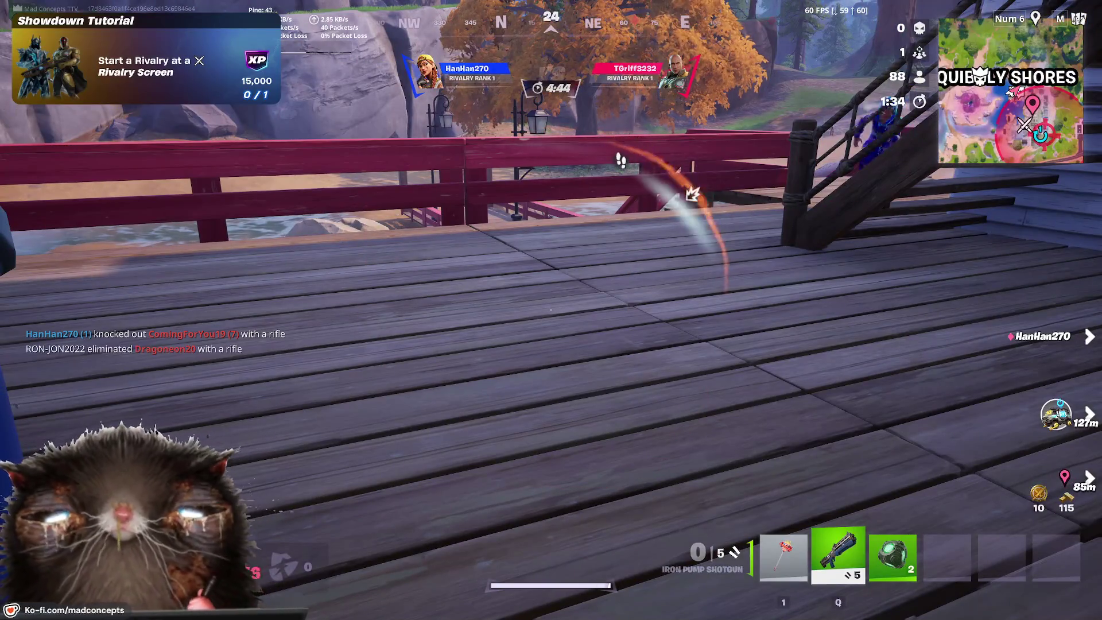
key(w)
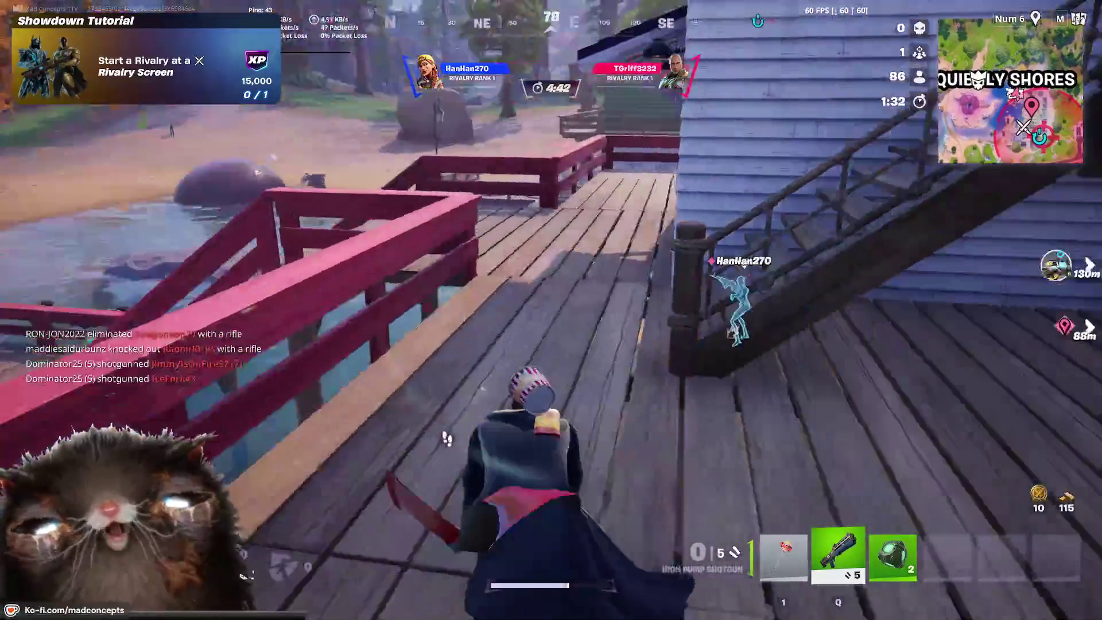
key(w)
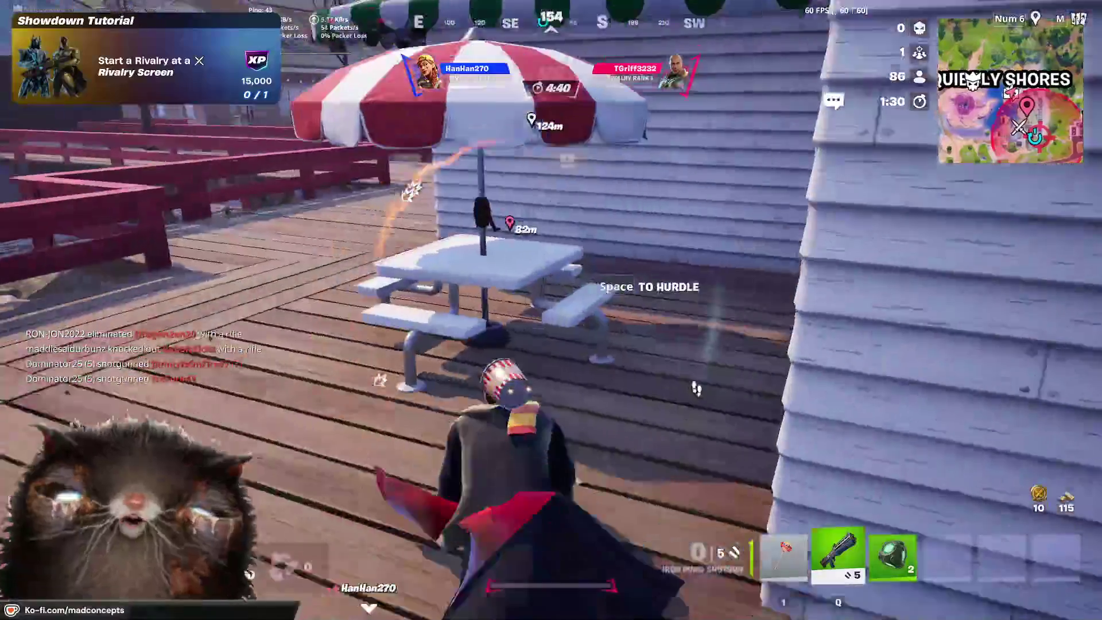
key(w)
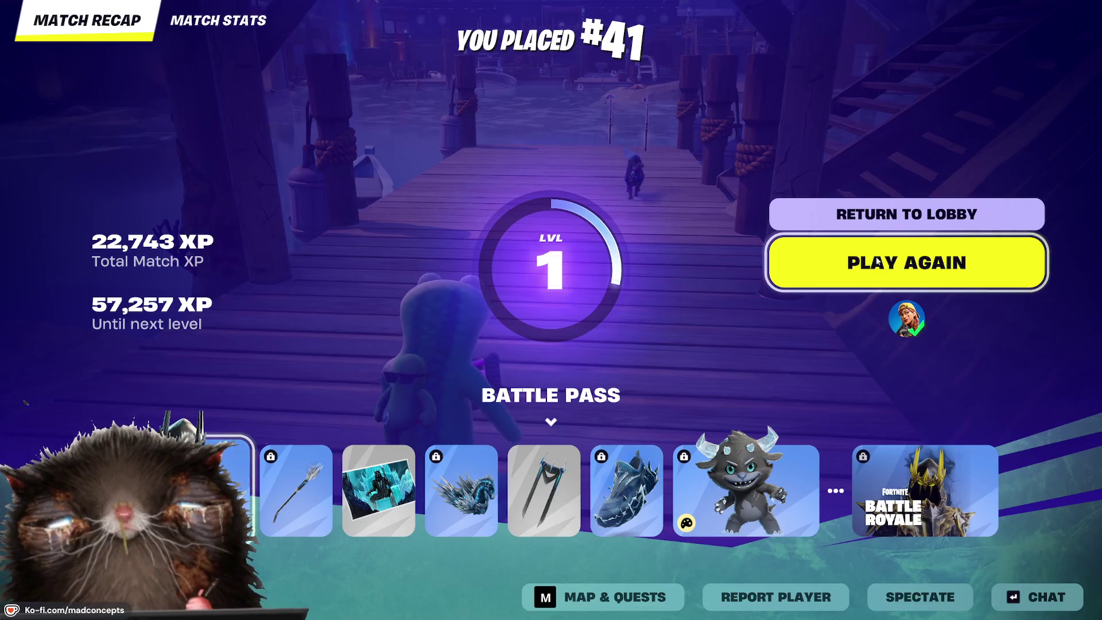
click(877, 262)
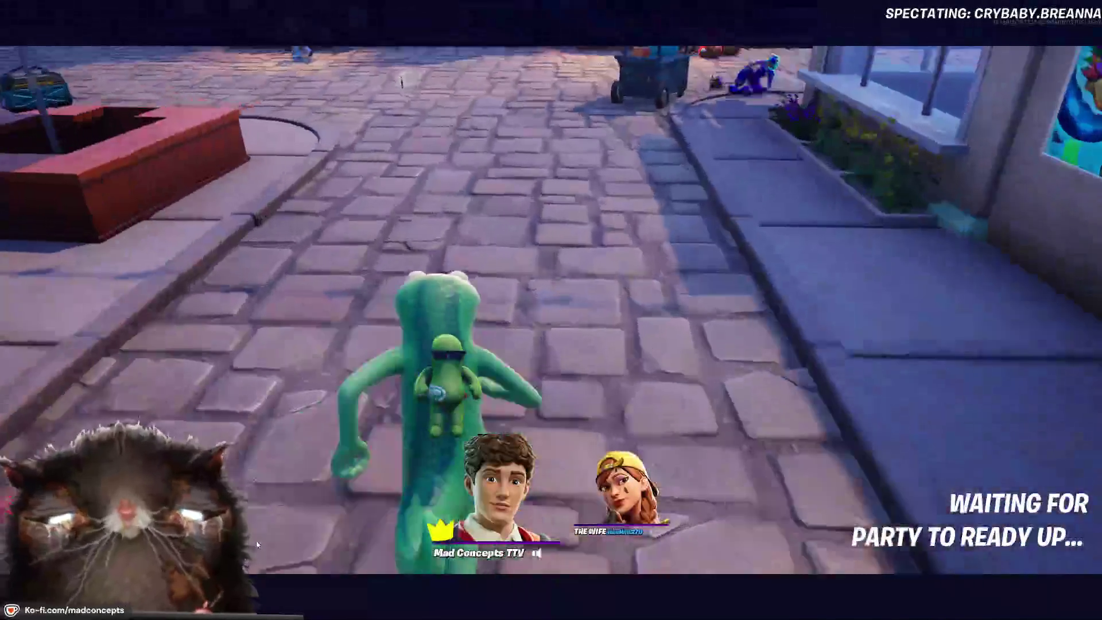
key(o)
key(Escape)
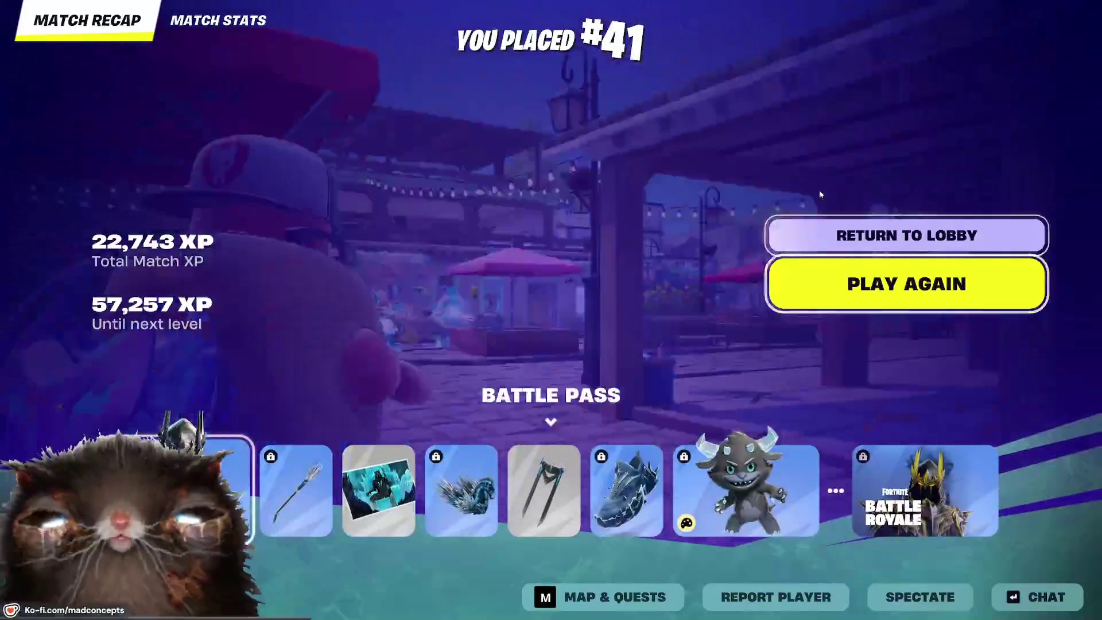
click(870, 230)
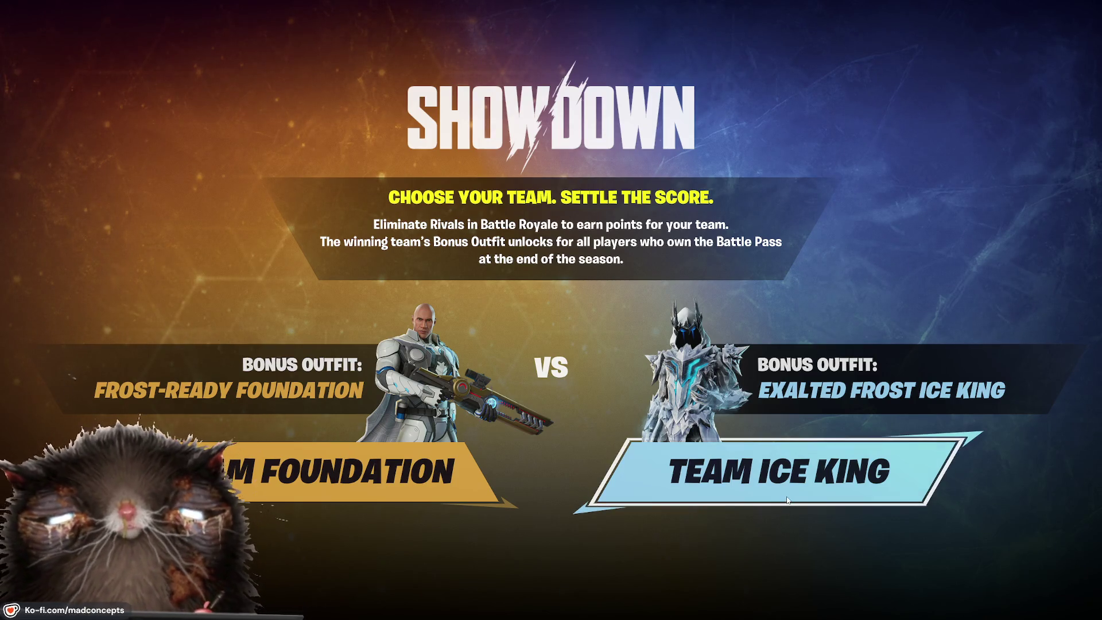
Step: Join Team Ice King for the Showdown and claim both Showdown Tutorial quest rewards
click(821, 487)
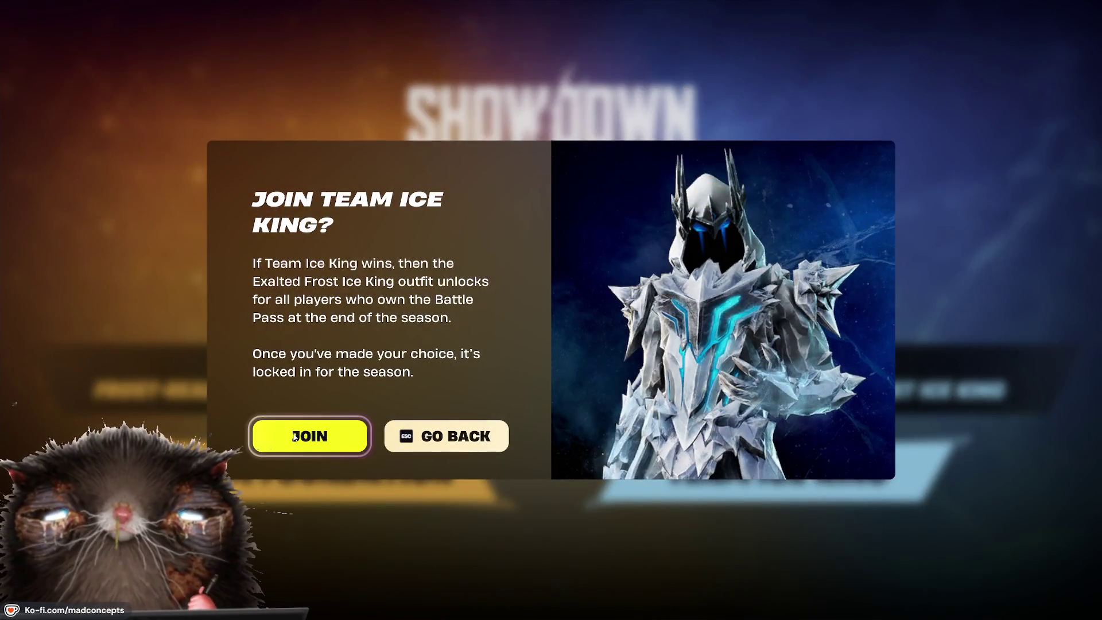
click(294, 437)
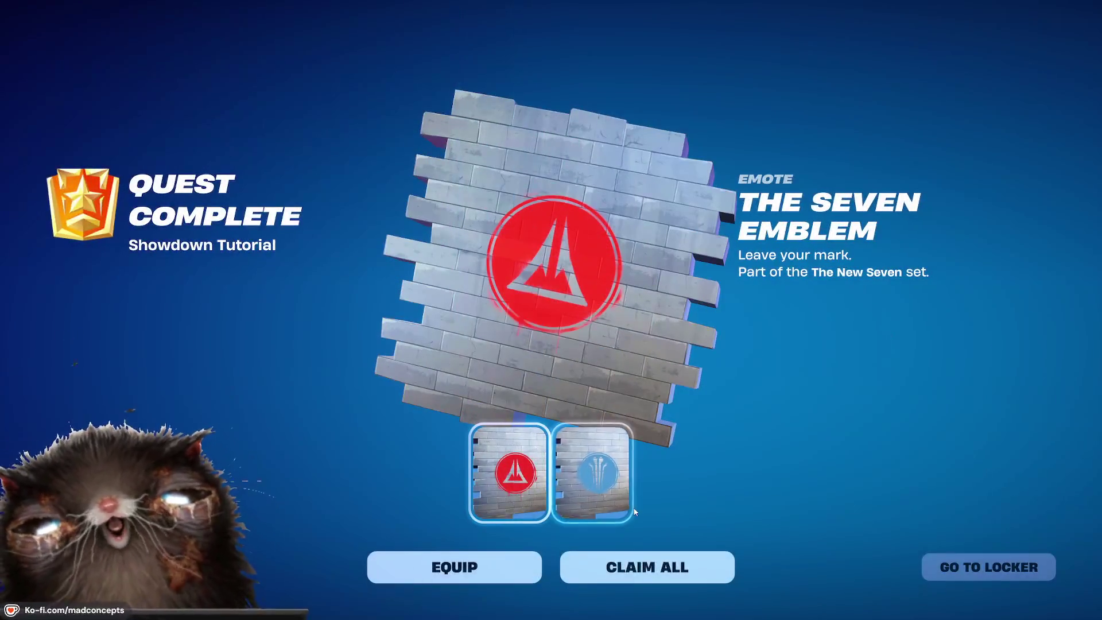
click(695, 572)
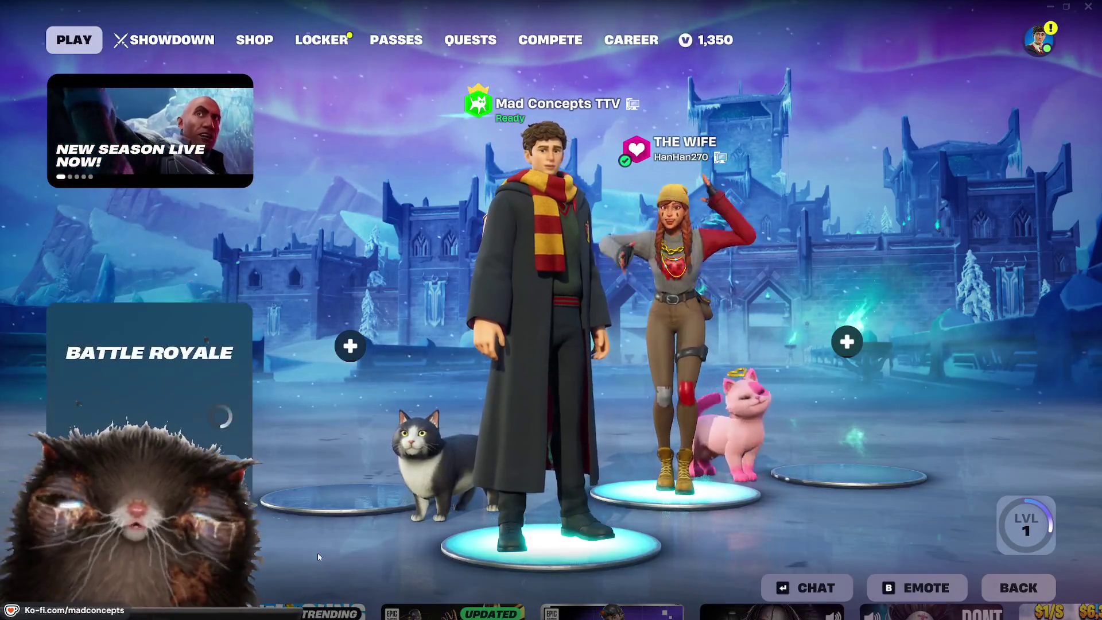
Step: Start Battle Royale matchmaking and browse the shop's Crew, Battle Pass, Music Pass and Best Sellers
click(149, 522)
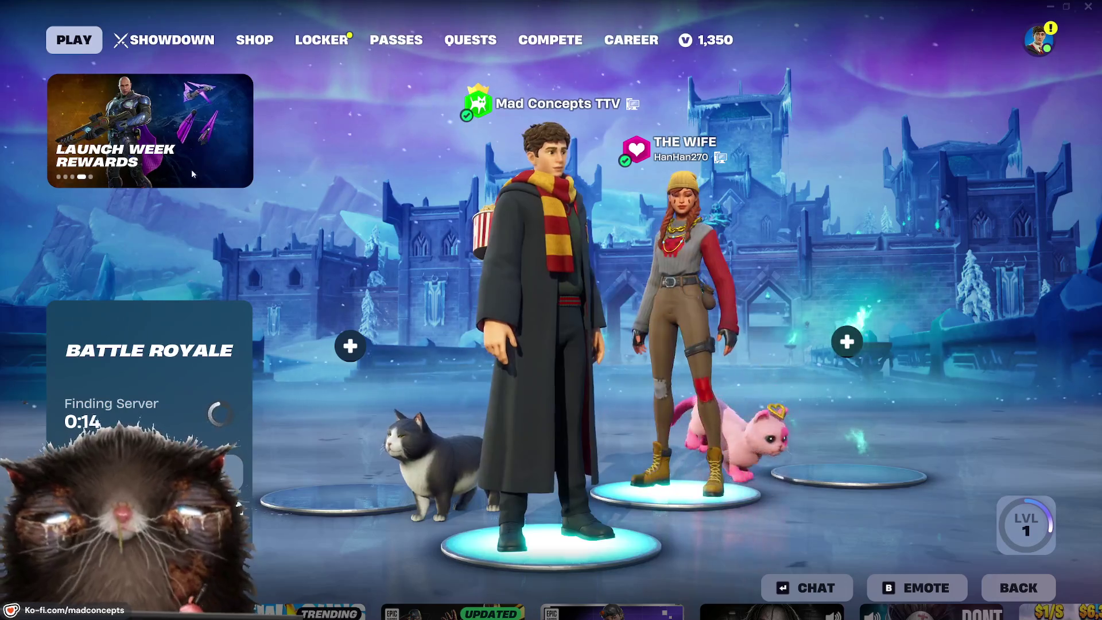
click(270, 45)
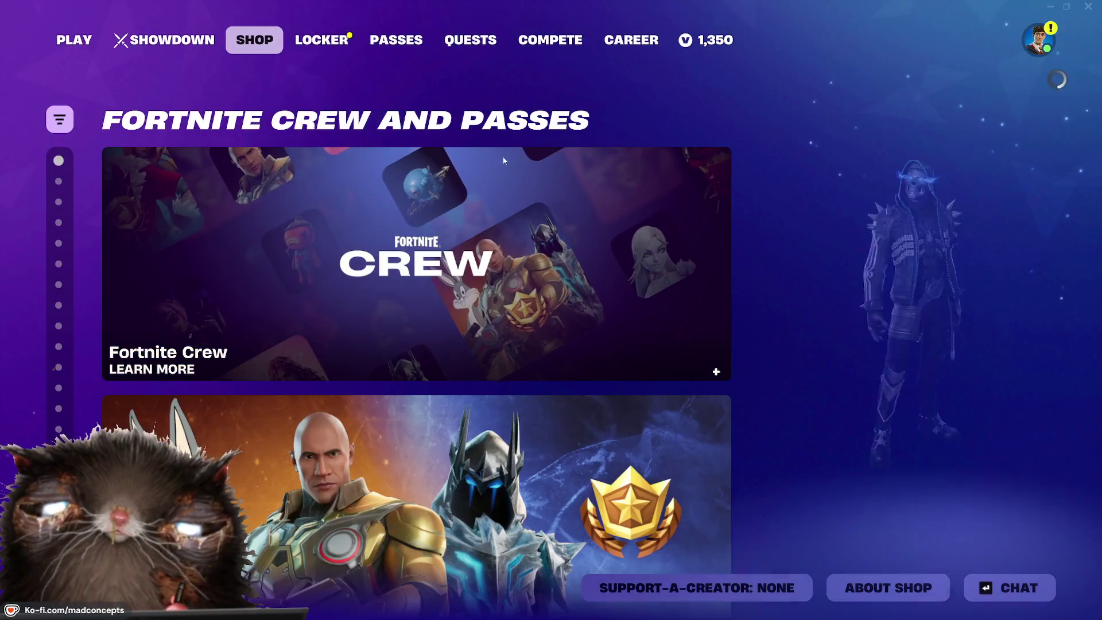
scroll(656, 250, down, 2)
scroll(656, 253, up, 1)
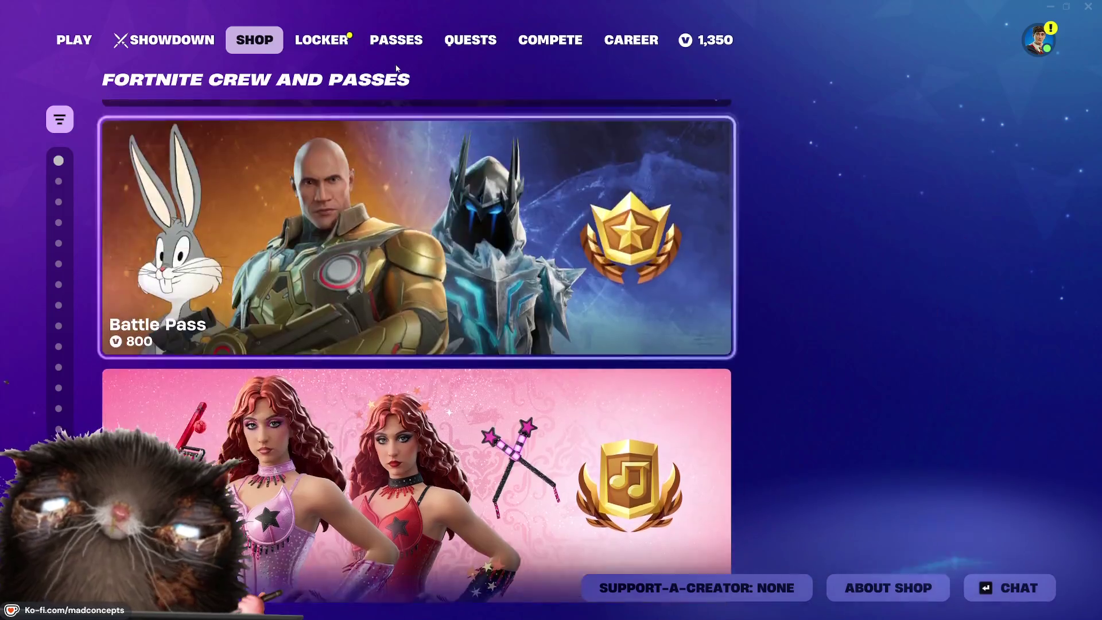
scroll(308, 304, down, 1)
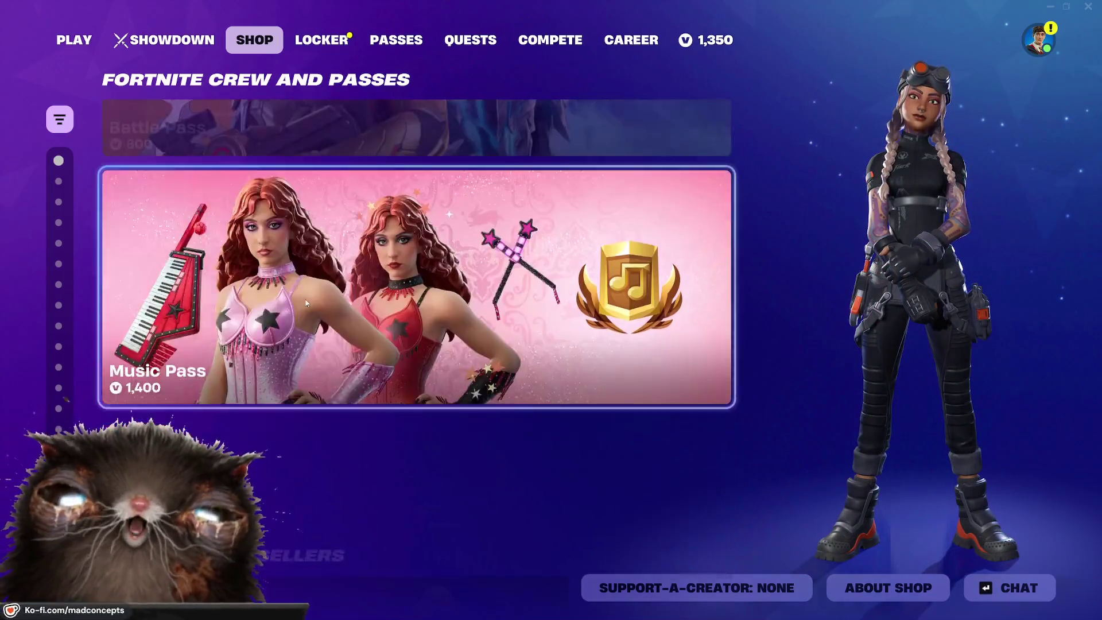
scroll(308, 304, down, 1)
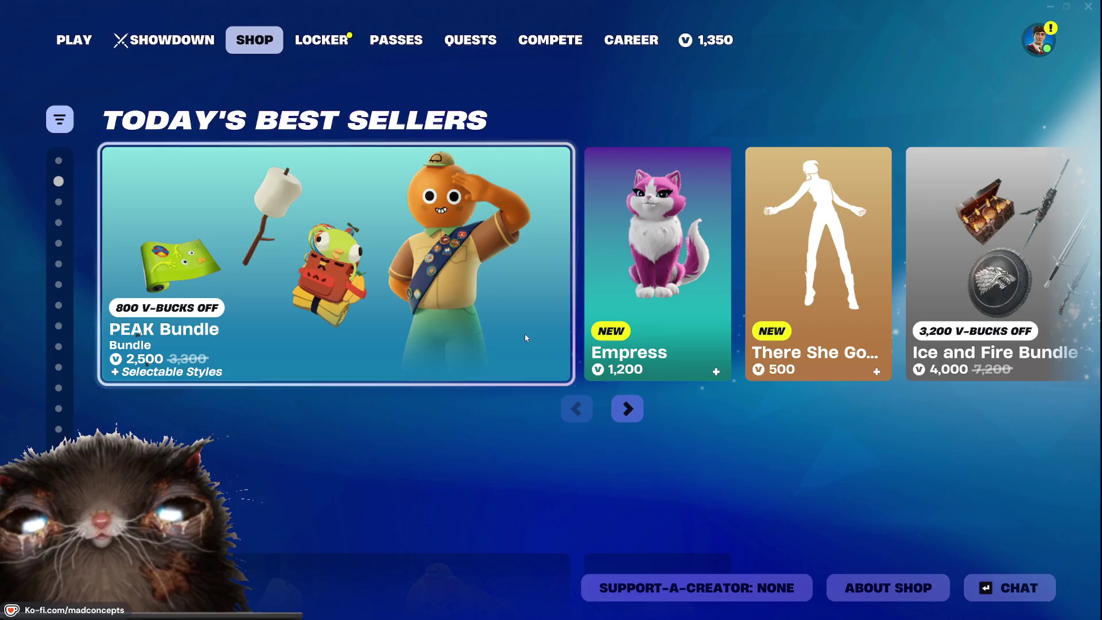
scroll(644, 406, down, 1)
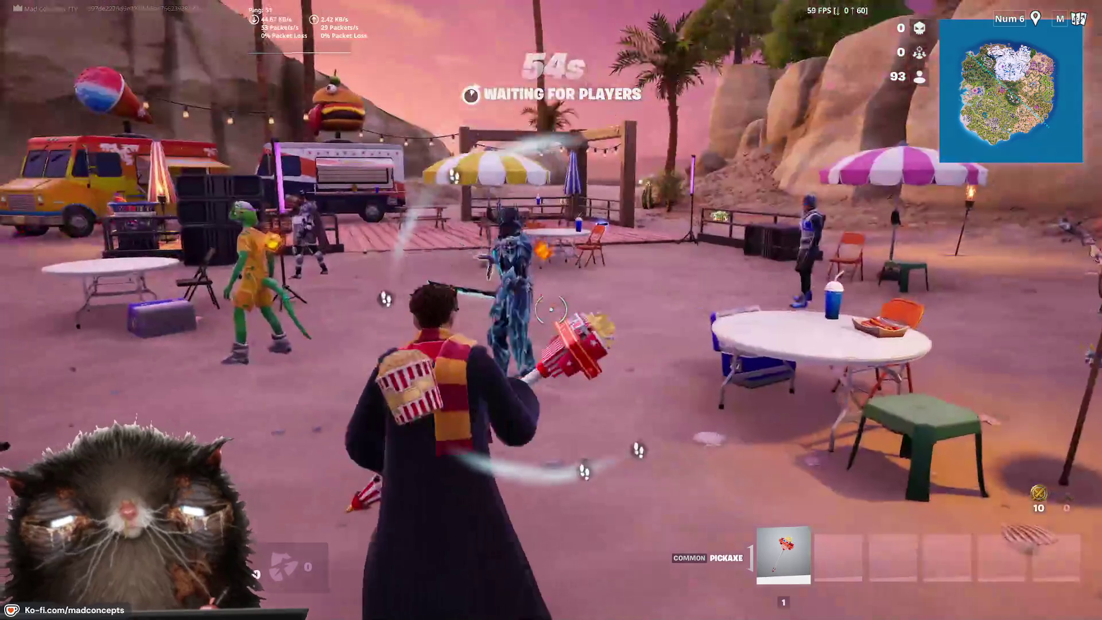
Step: Swing the pickaxe, grab the Twin Mag SMG and fire it at a nearby player
click(551, 310)
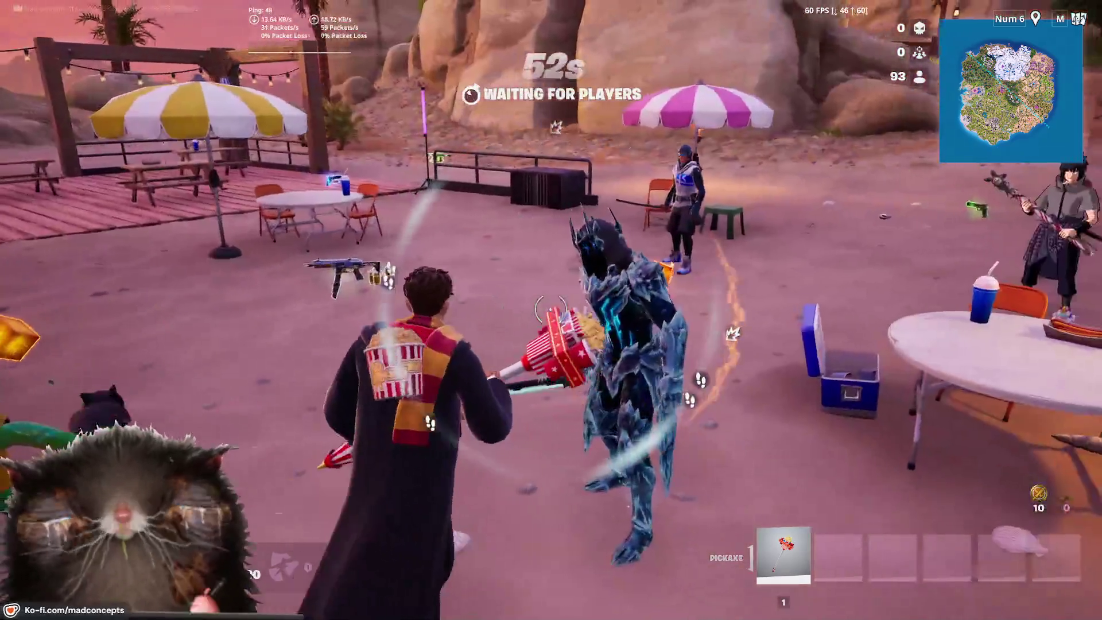
click(551, 309)
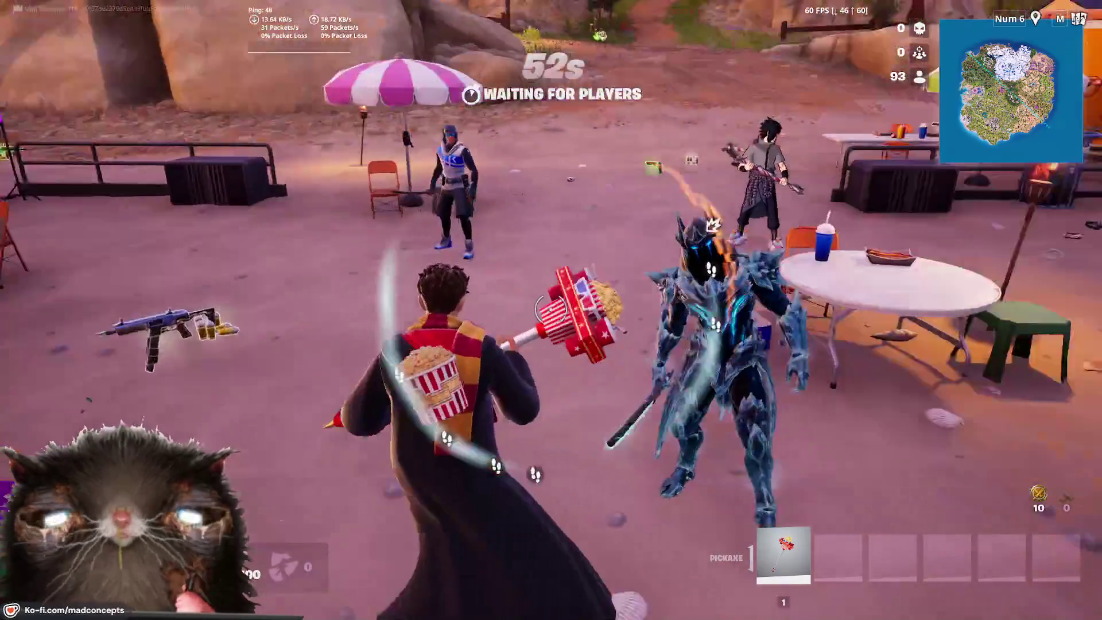
click(551, 310)
click(551, 310)
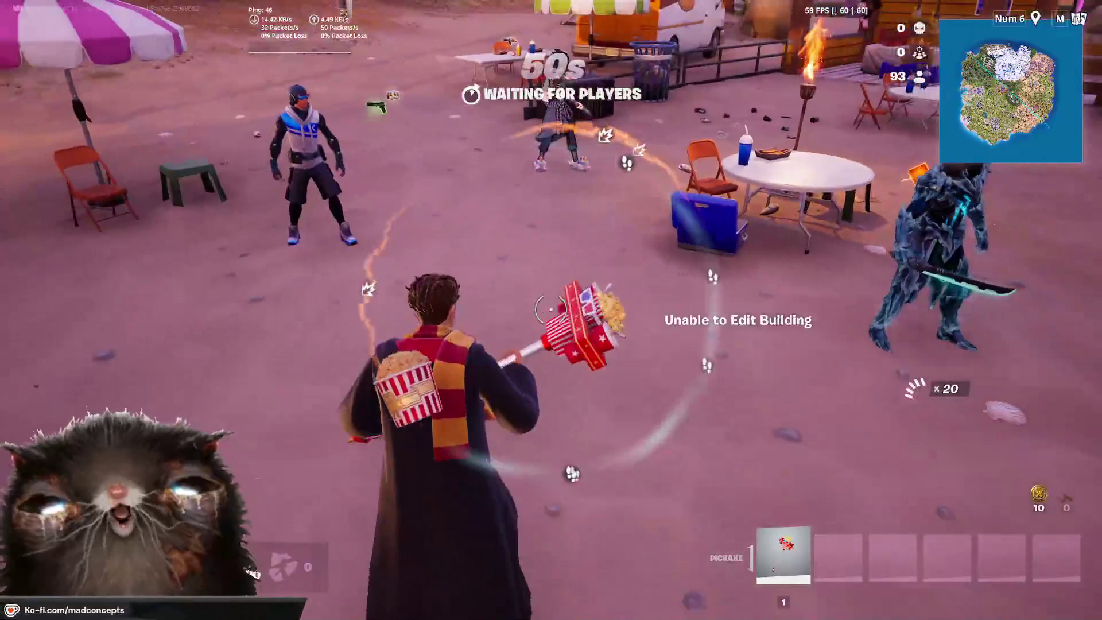
key(q)
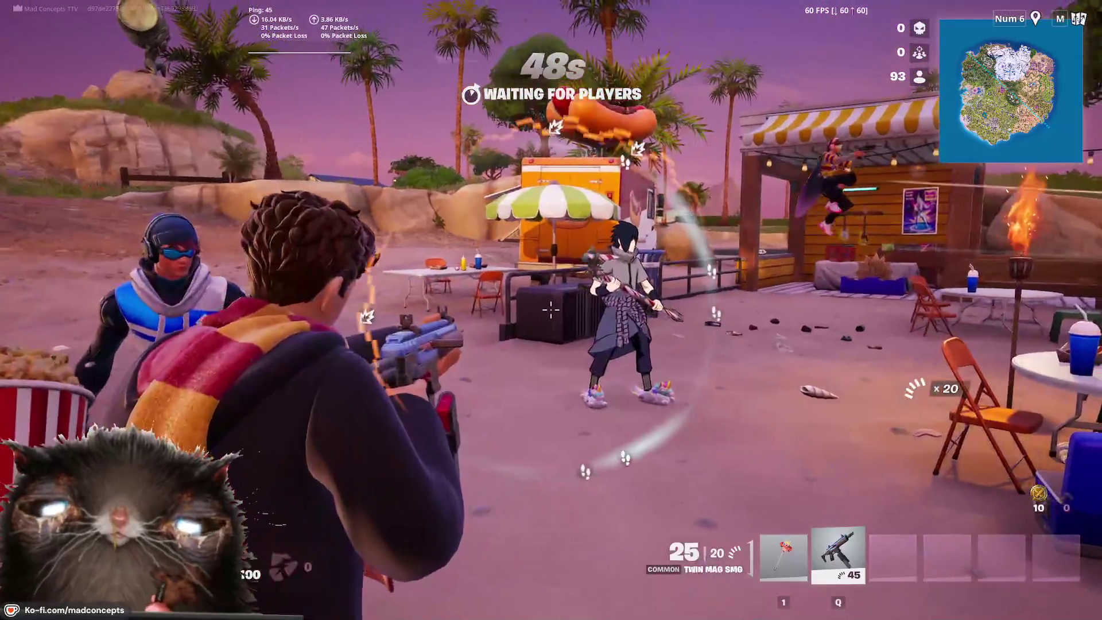
click(551, 310)
click(551, 310)
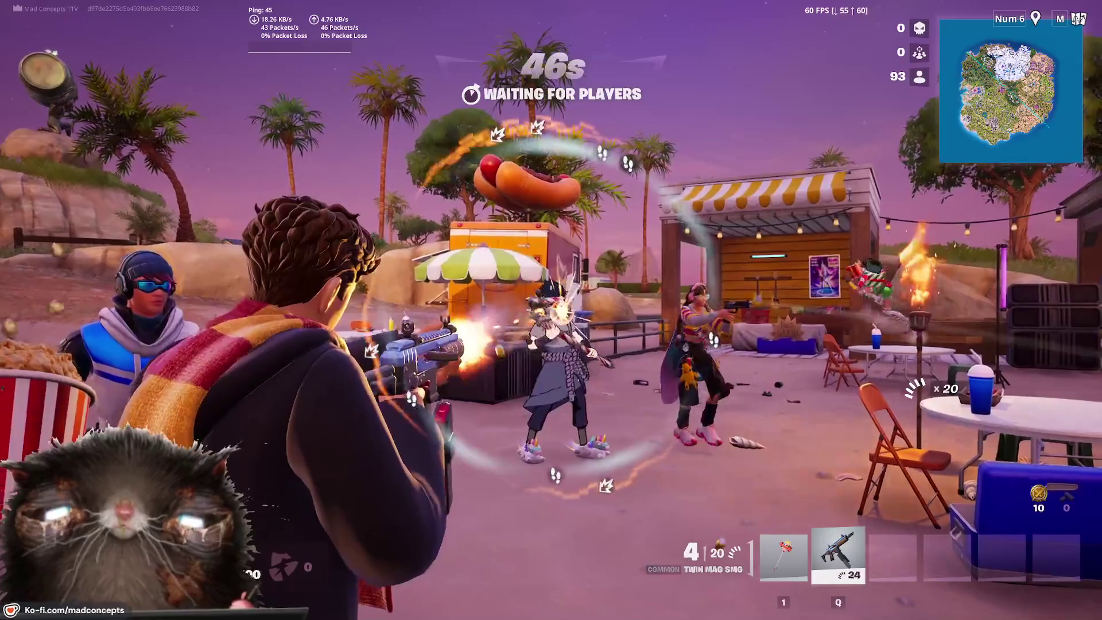
click(551, 310)
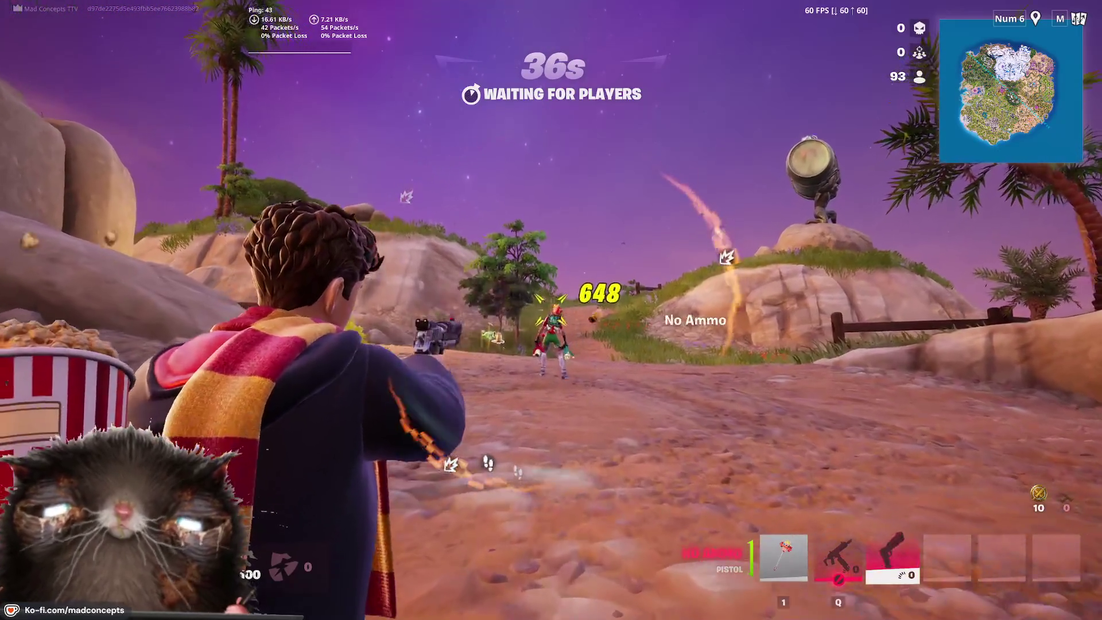
Step: Run along the rock wall, pick up and reload a pistol, then fire it at the water
key(g)
key(w)
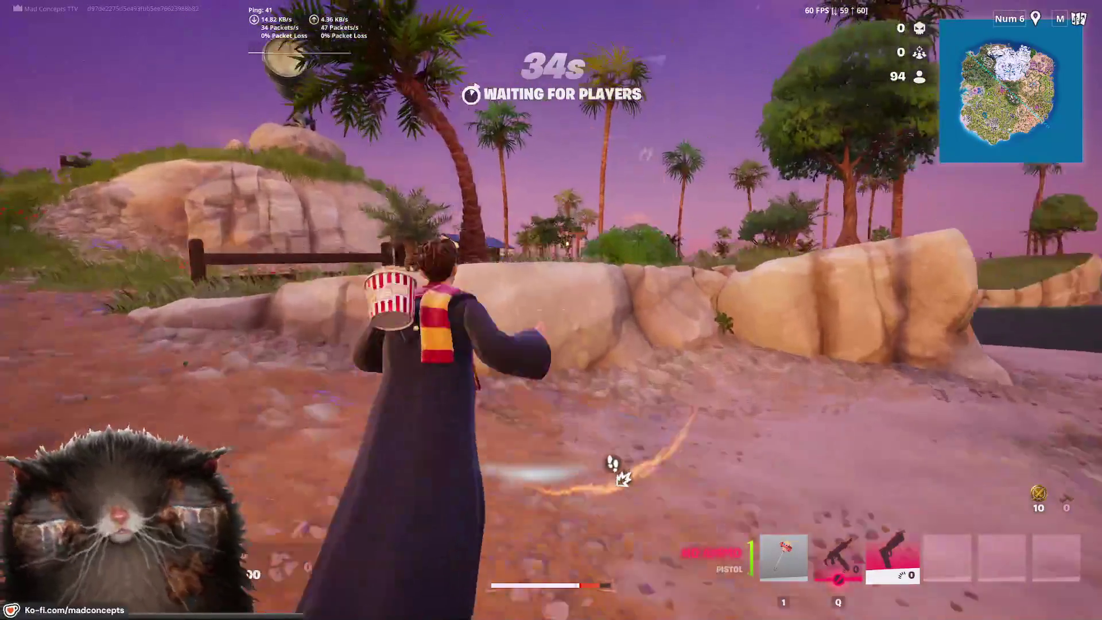
key(w)
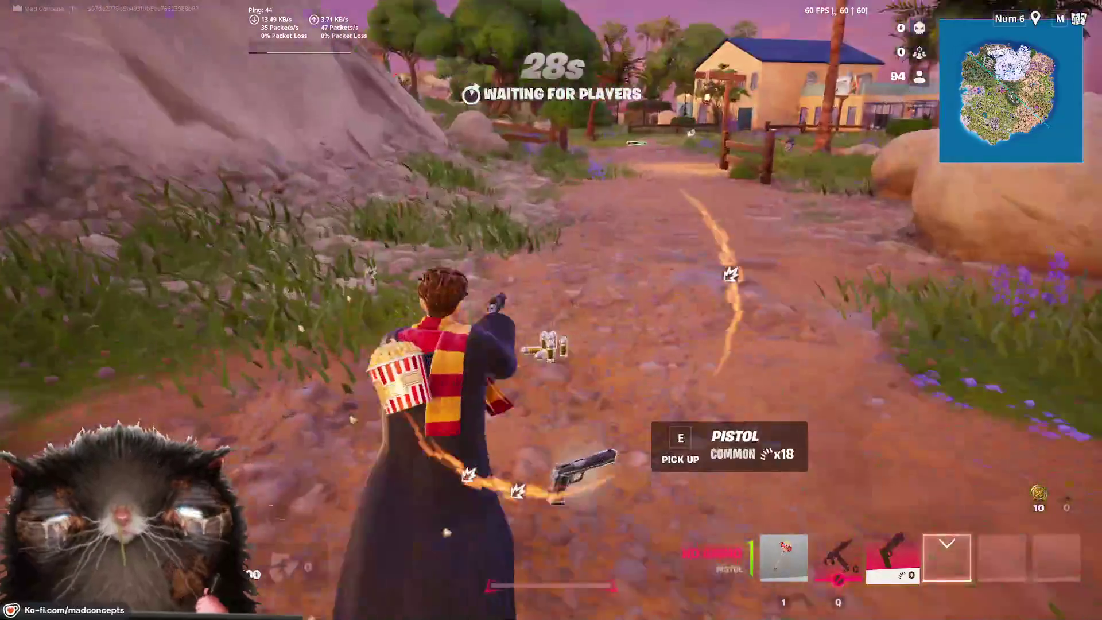
key(e)
key(r)
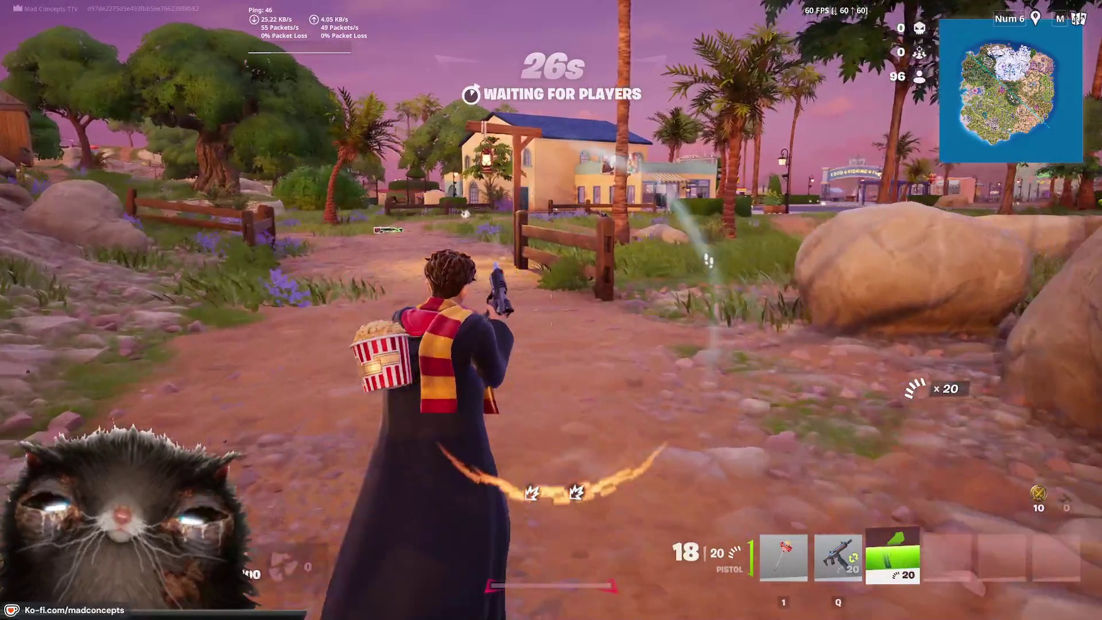
key(w)
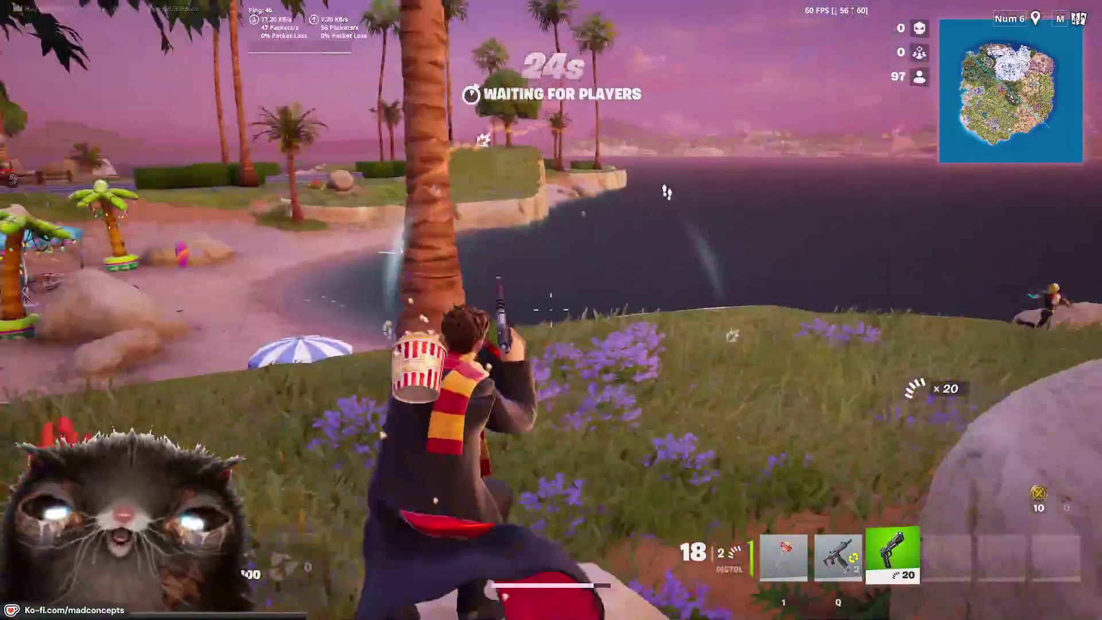
key(w)
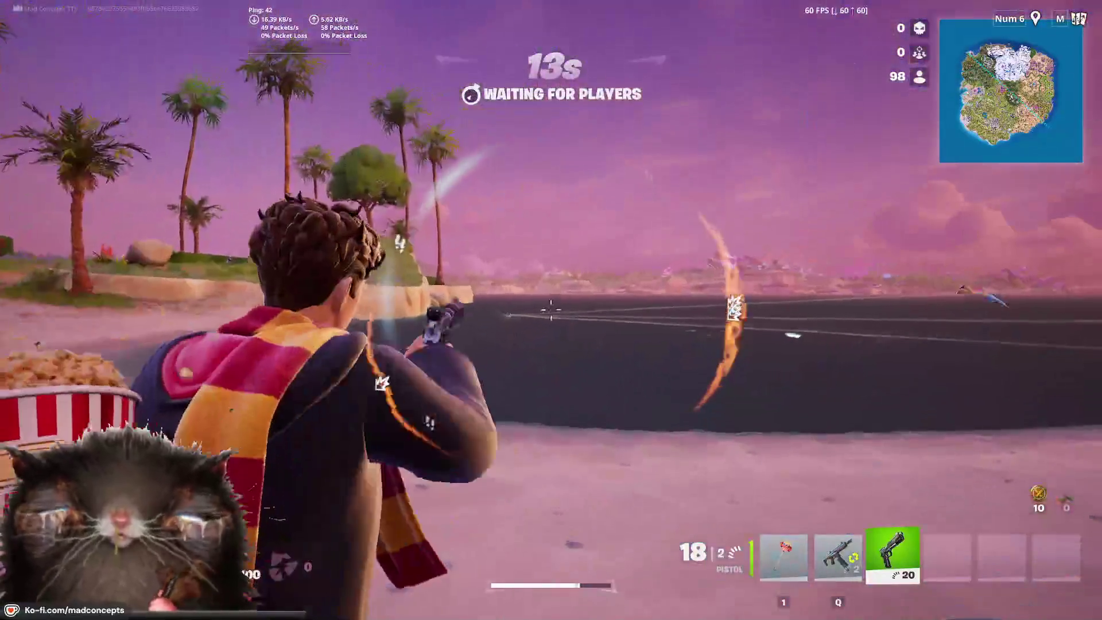
click(551, 310)
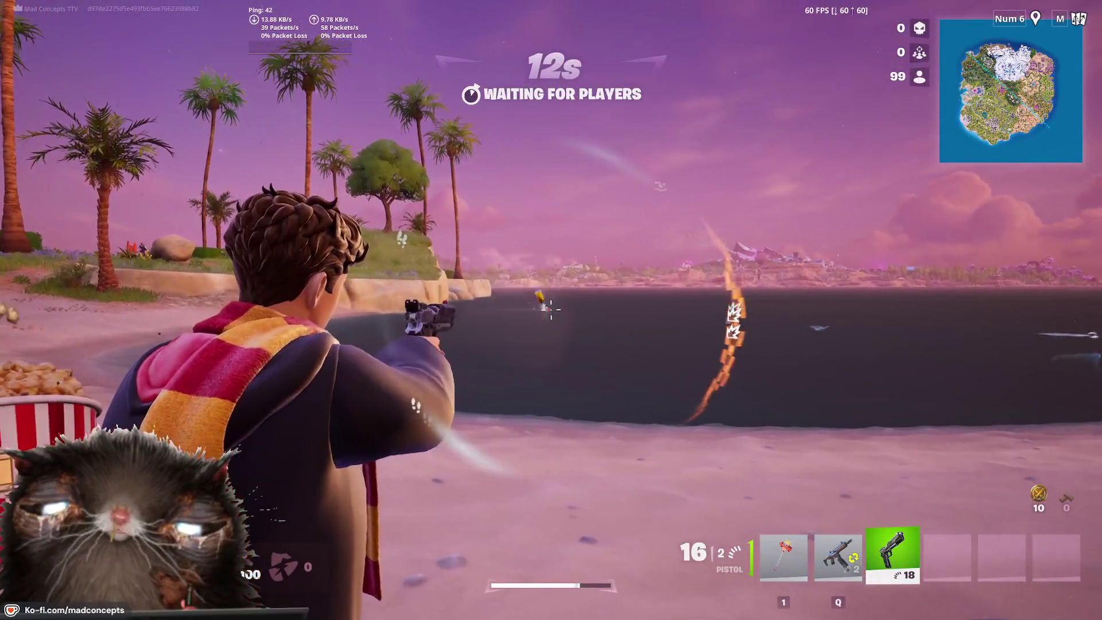
click(551, 310)
click(551, 310)
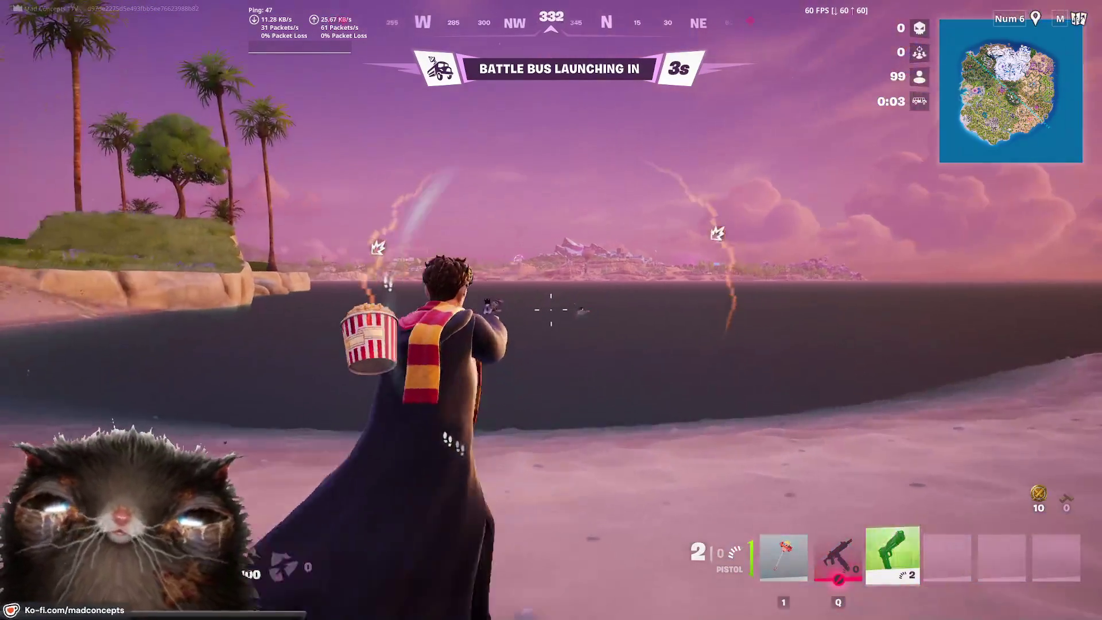
Step: Empty the pistol's last rounds, thank the bus driver for +500 XP and view the full island map
click(551, 310)
click(551, 310)
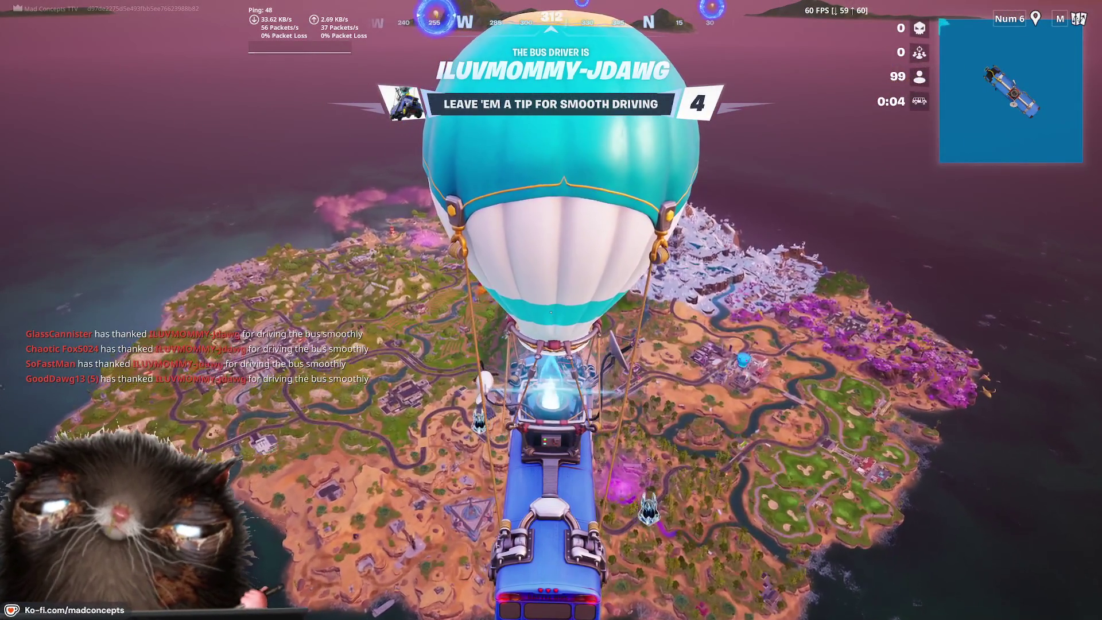
key(b)
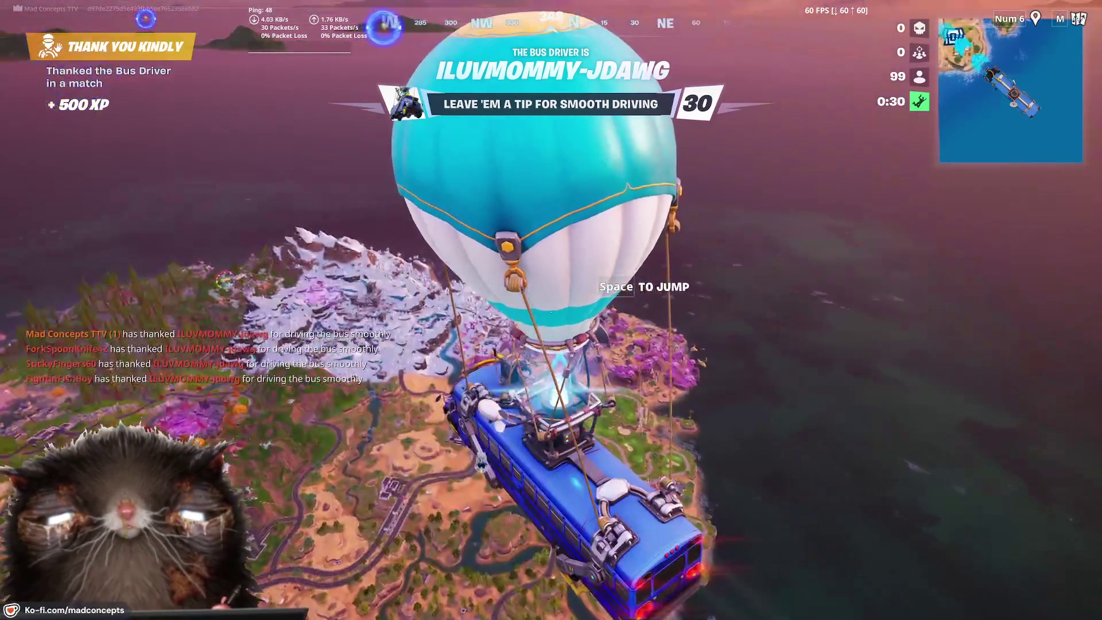
key(m)
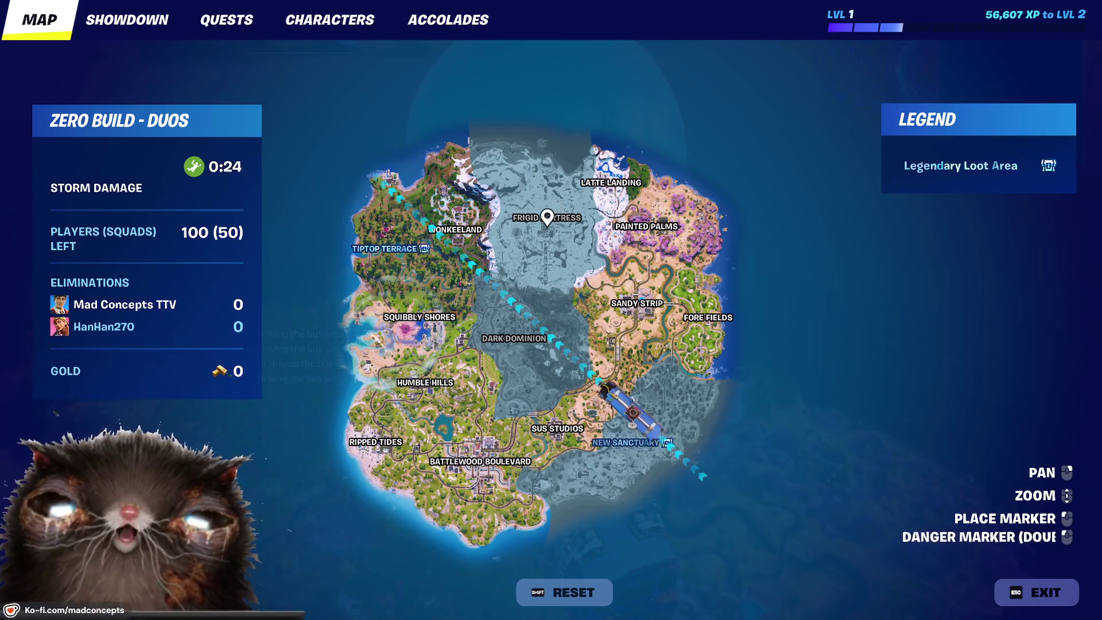
Step: Close the map to return to the Battle Bus view
key(m)
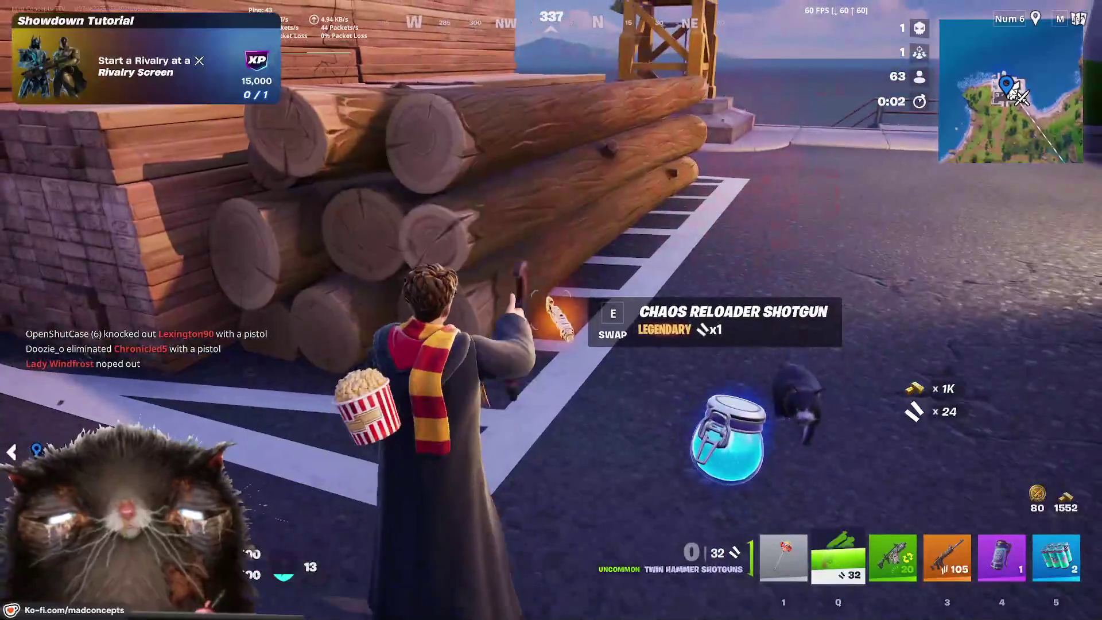
Step: Swap in the Chaos Reloader Shotgun and drop the Thunder Burst SMG from the inventory
key(e)
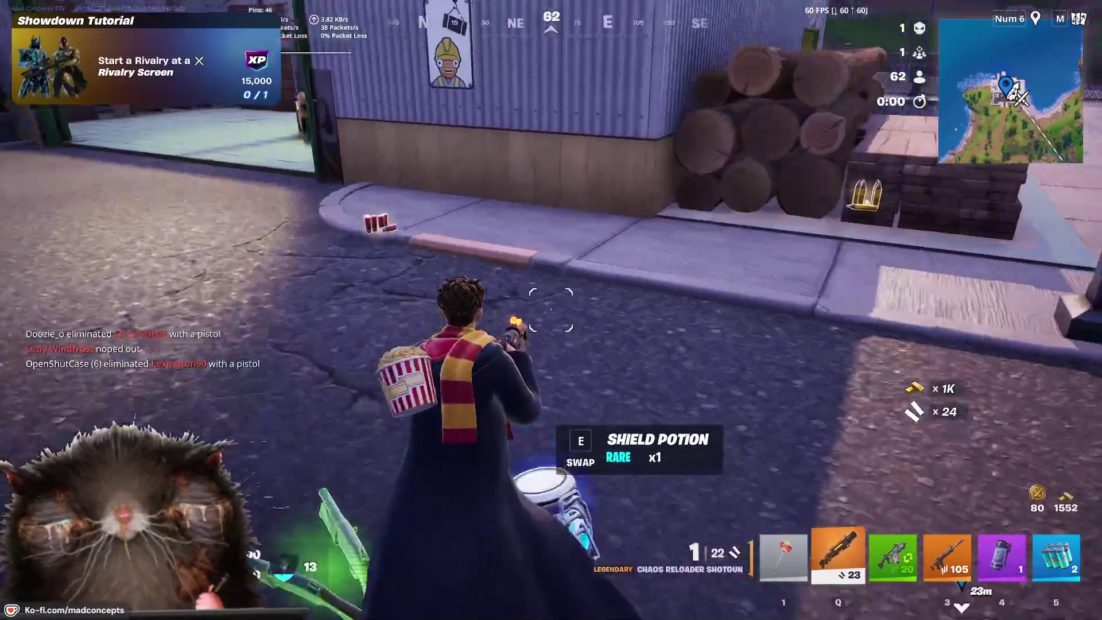
key(2)
key(Tab)
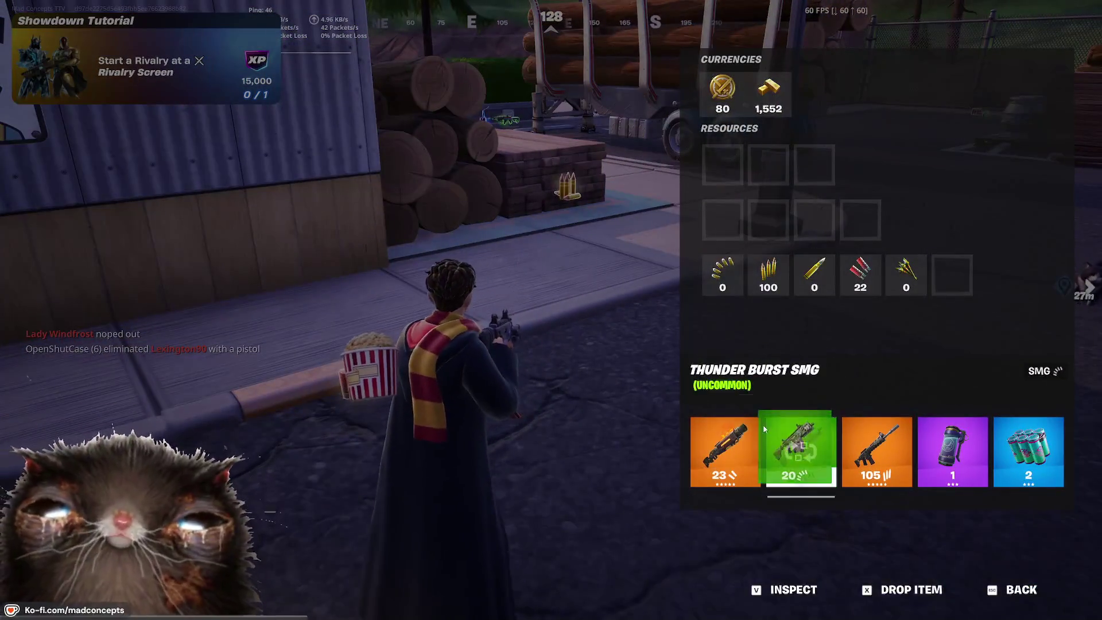
key(x)
key(Tab)
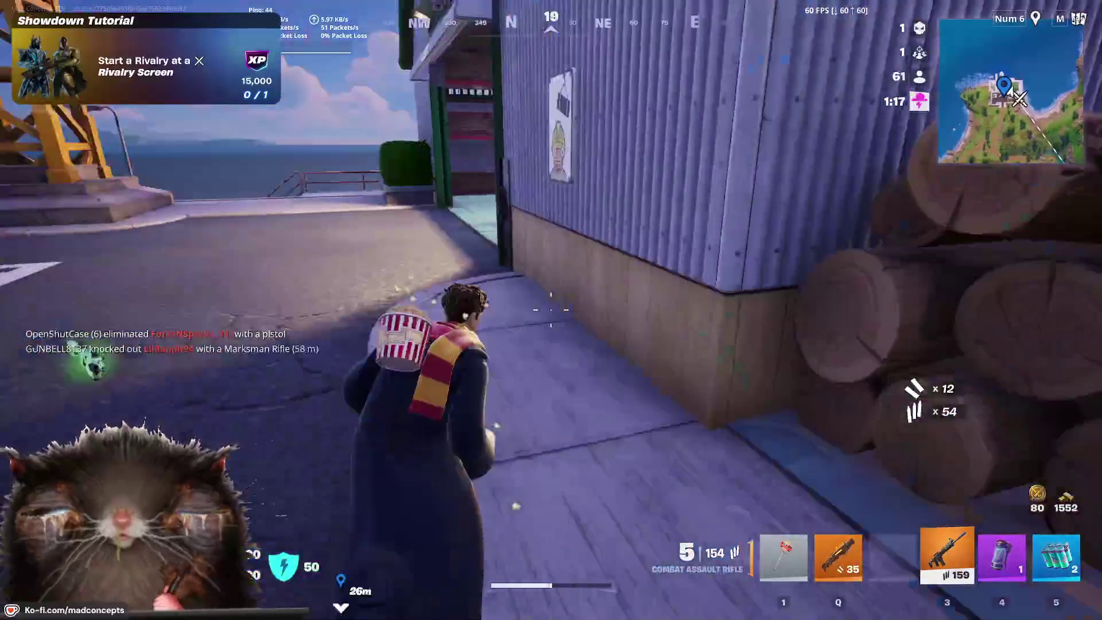
Step: Run through the warehouse out to the hedge and pick up the Nemesis AR
key(w)
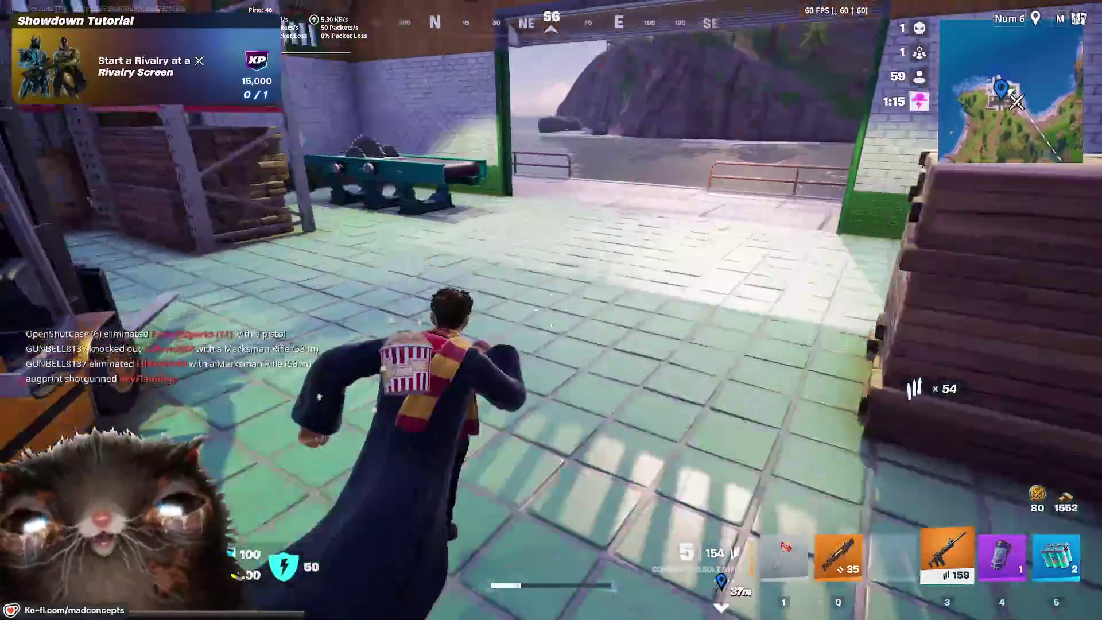
key(w)
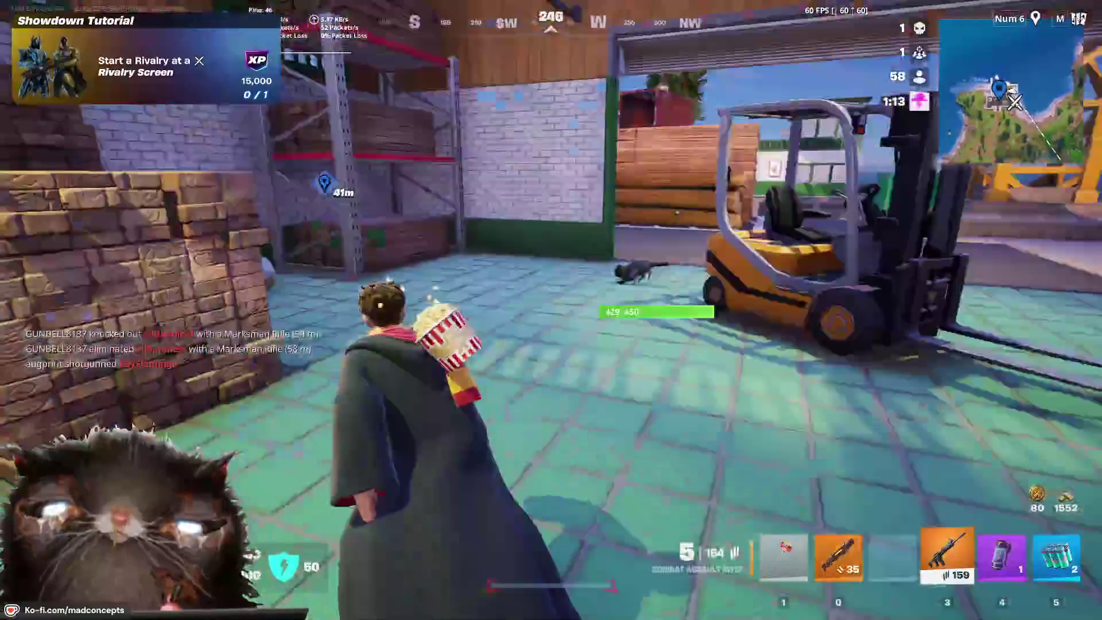
key(w)
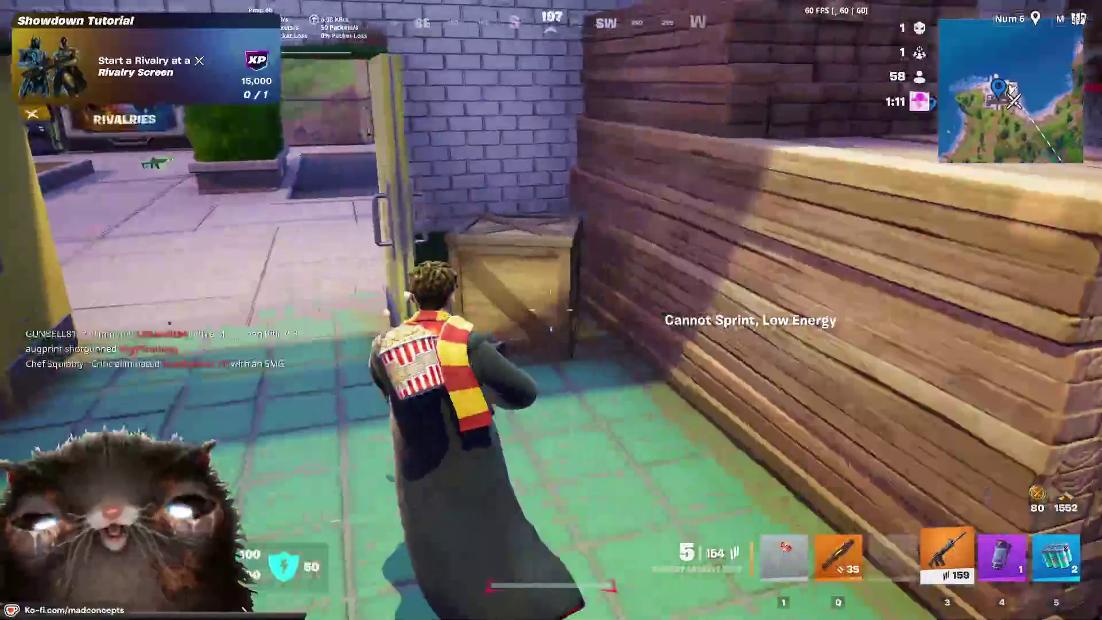
key(w)
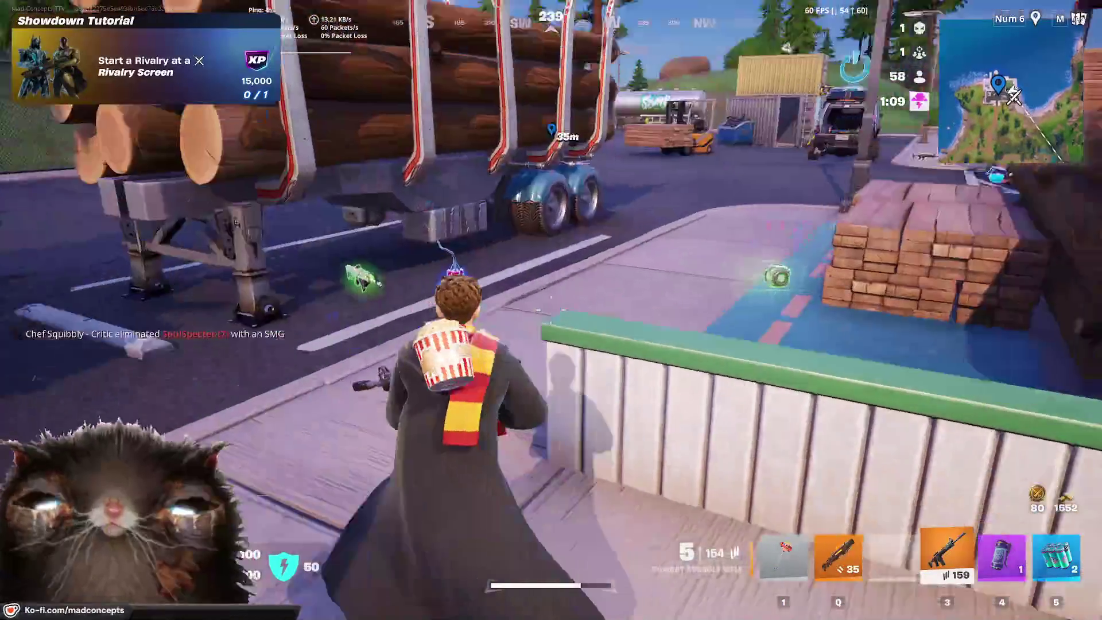
key(w)
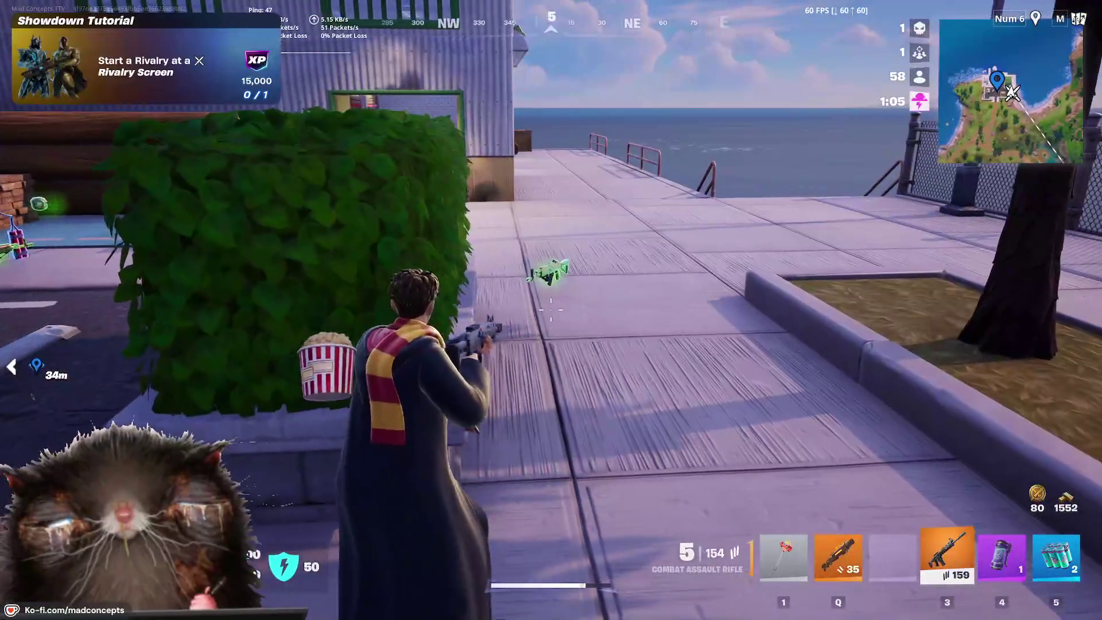
key(w)
key(e)
key(w)
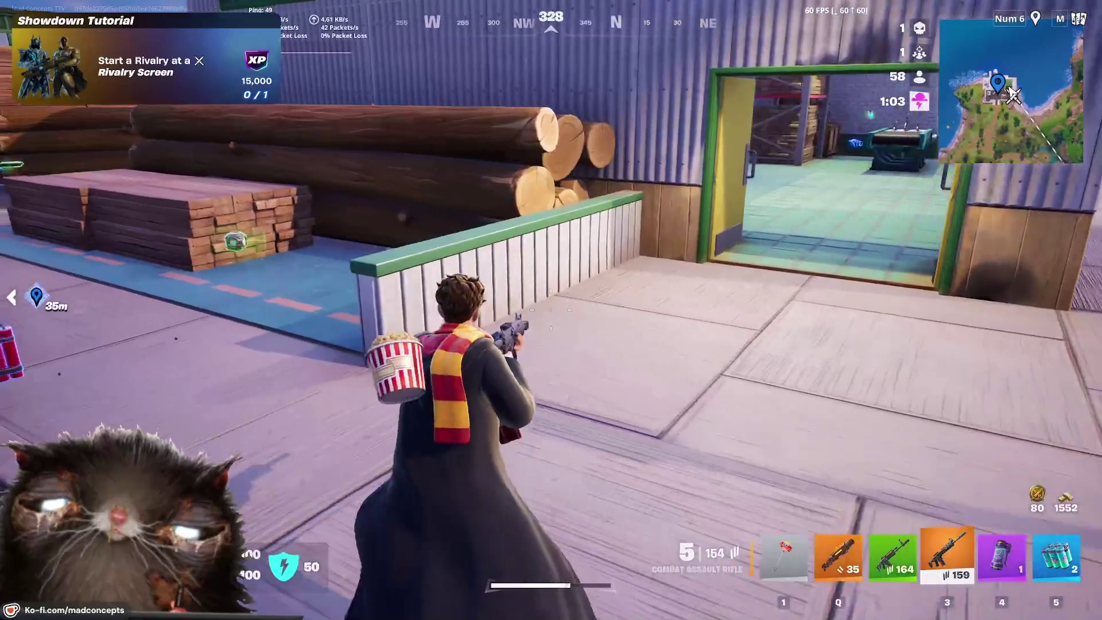
Step: Swap for the Rare Nemesis AR inside the warehouse and bring up the storm map
key(w)
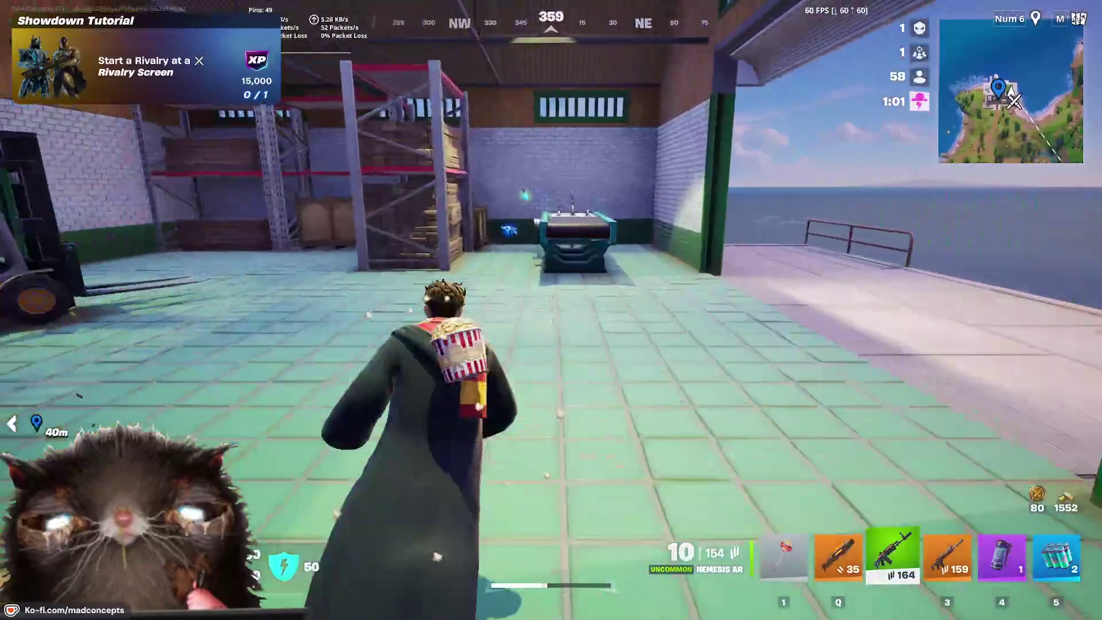
key(w)
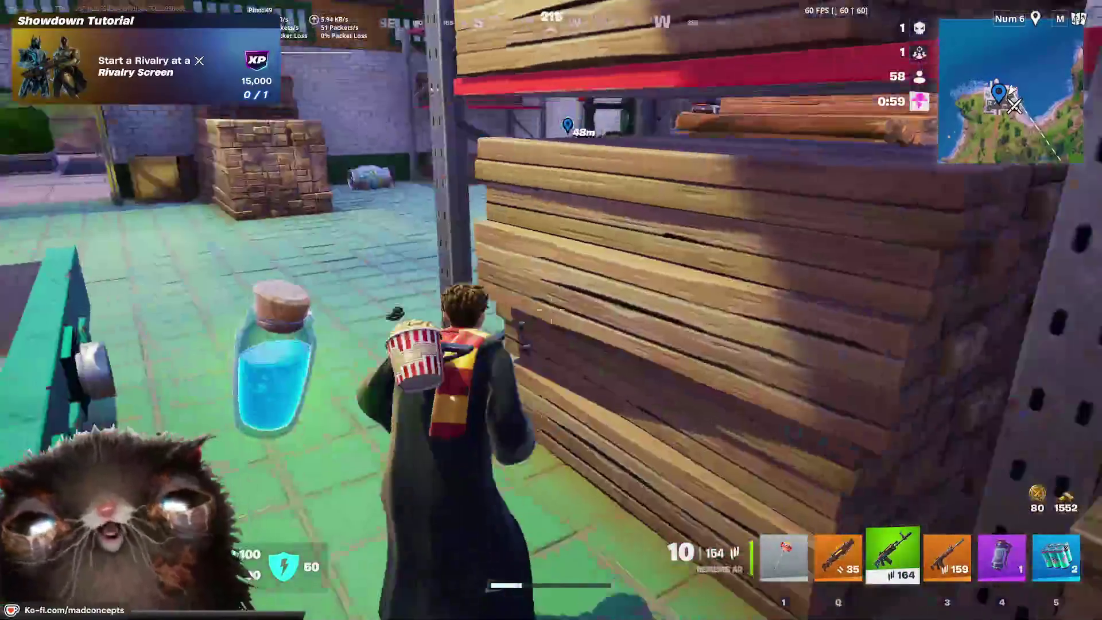
key(e)
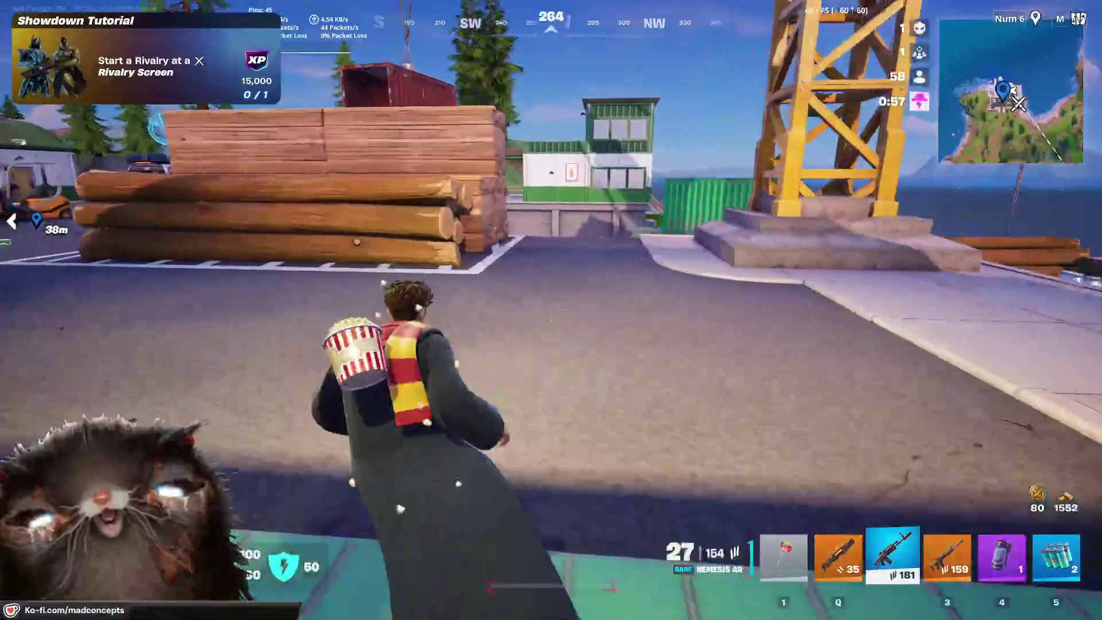
key(w)
key(m)
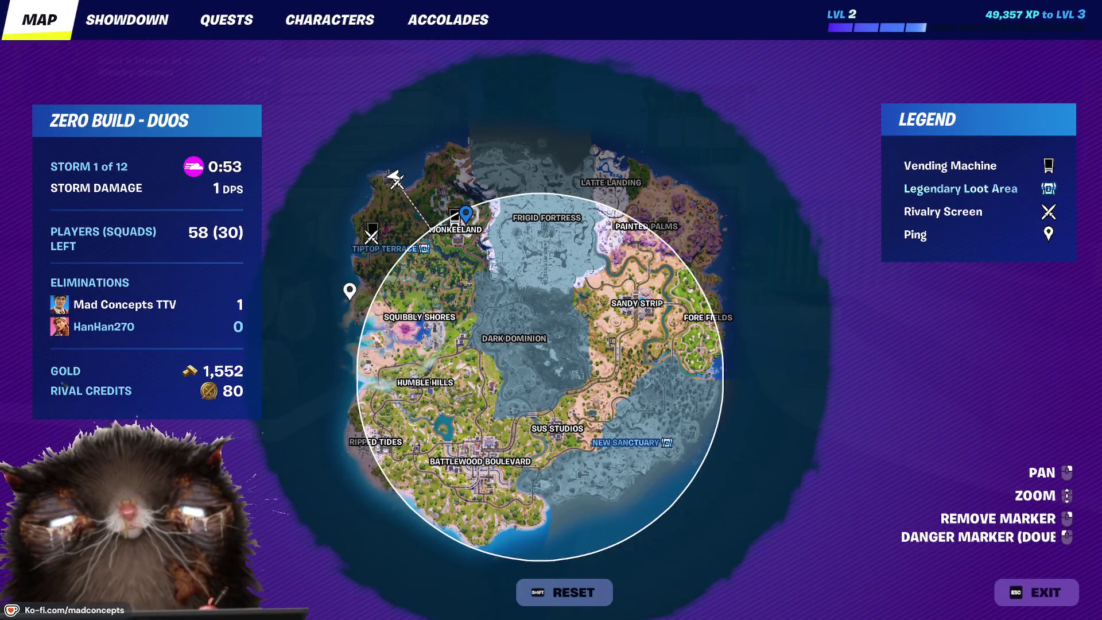
Step: Close the map once the destination marker is placed
key(m)
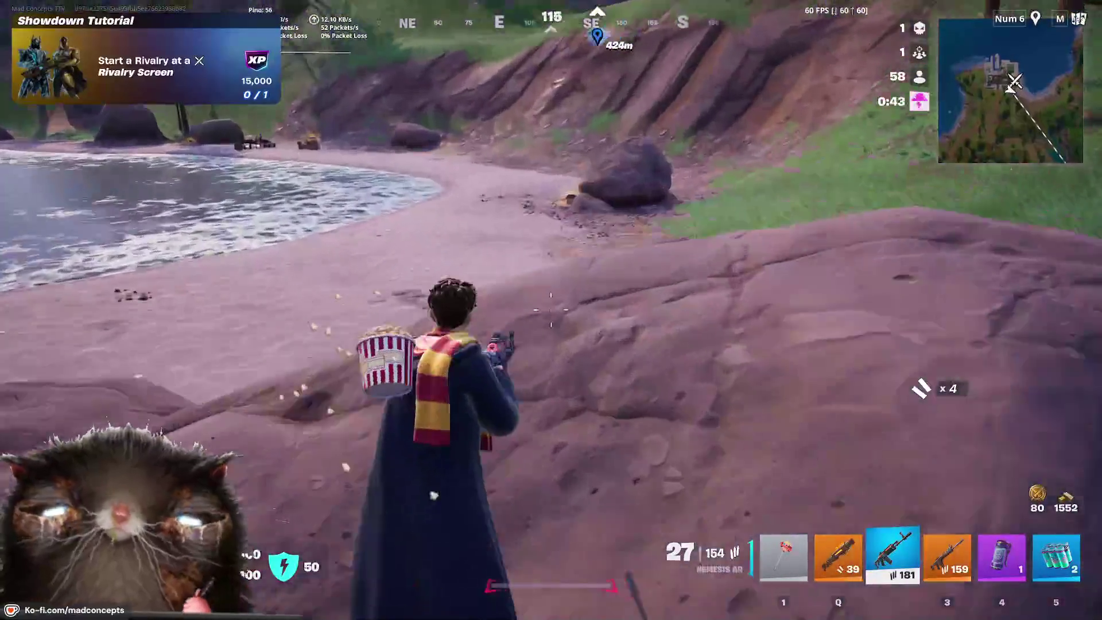
Step: Cycle to the Chaos Reloader Shotgun and loot the beach chest by the cliff, reaching 1647 gold
key(w)
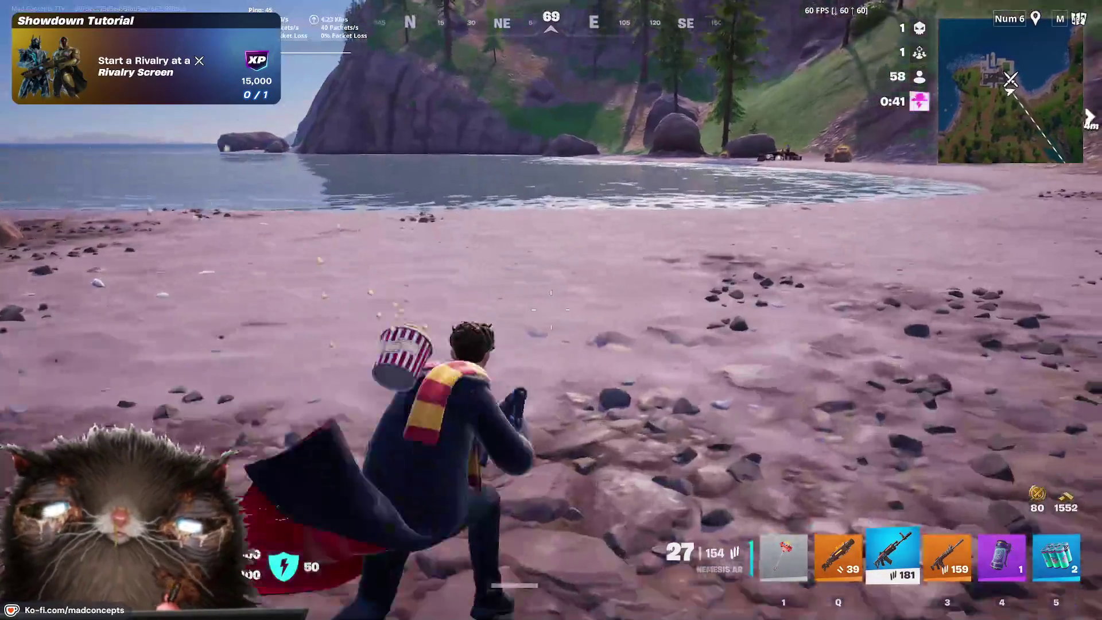
key(3)
key(w)
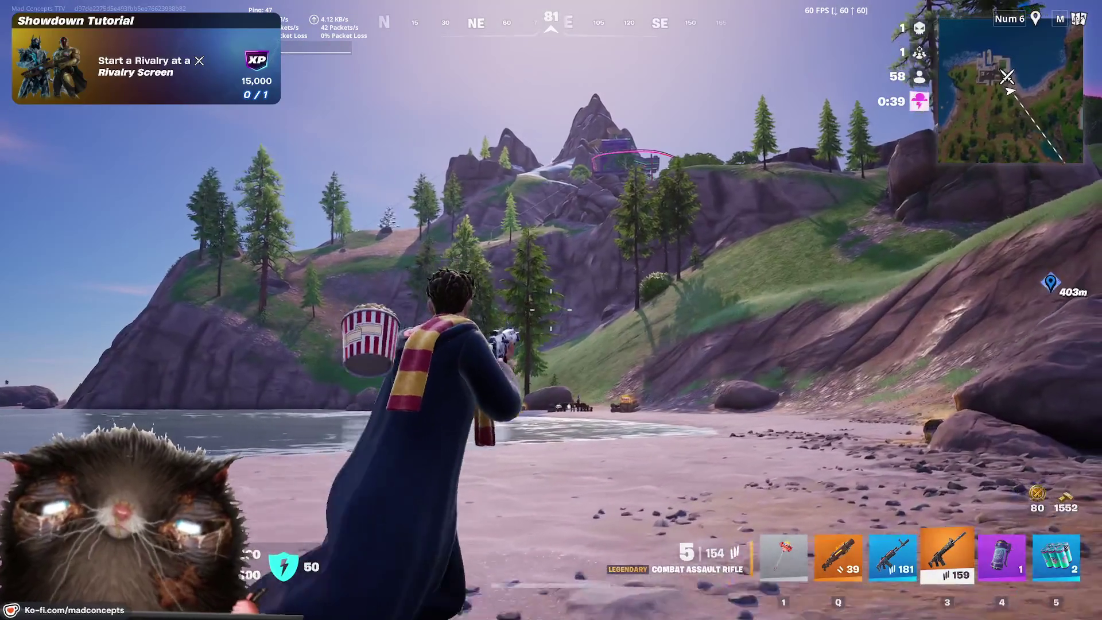
key(q)
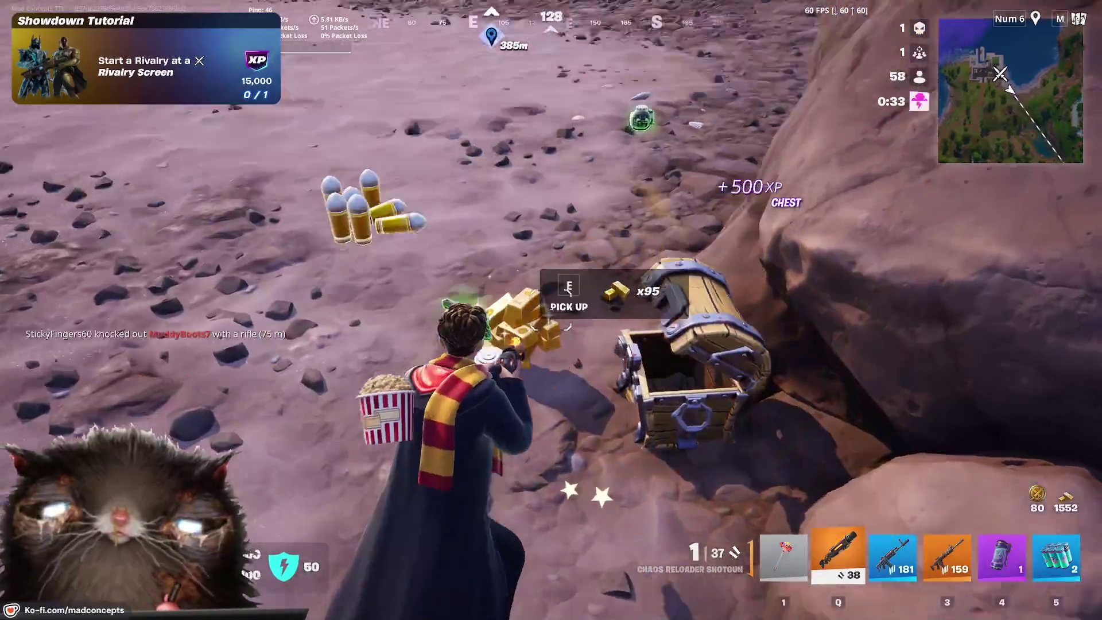
key(w)
key(w)
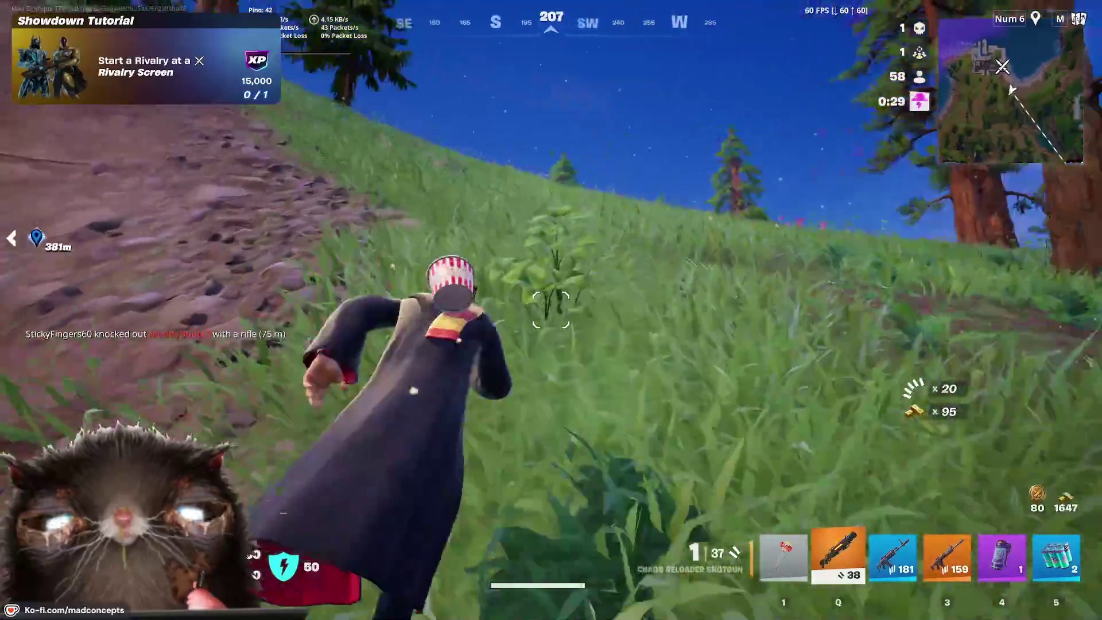
Step: Run up the grassy slope, past the pond and slide down into the storm
key(w)
key(w)
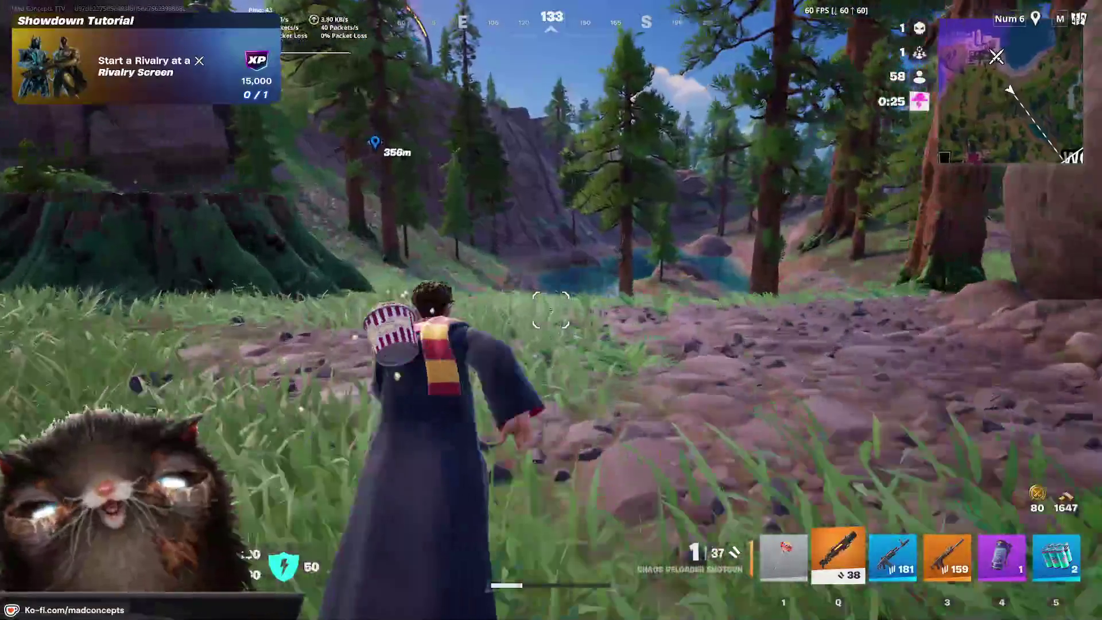
key(w)
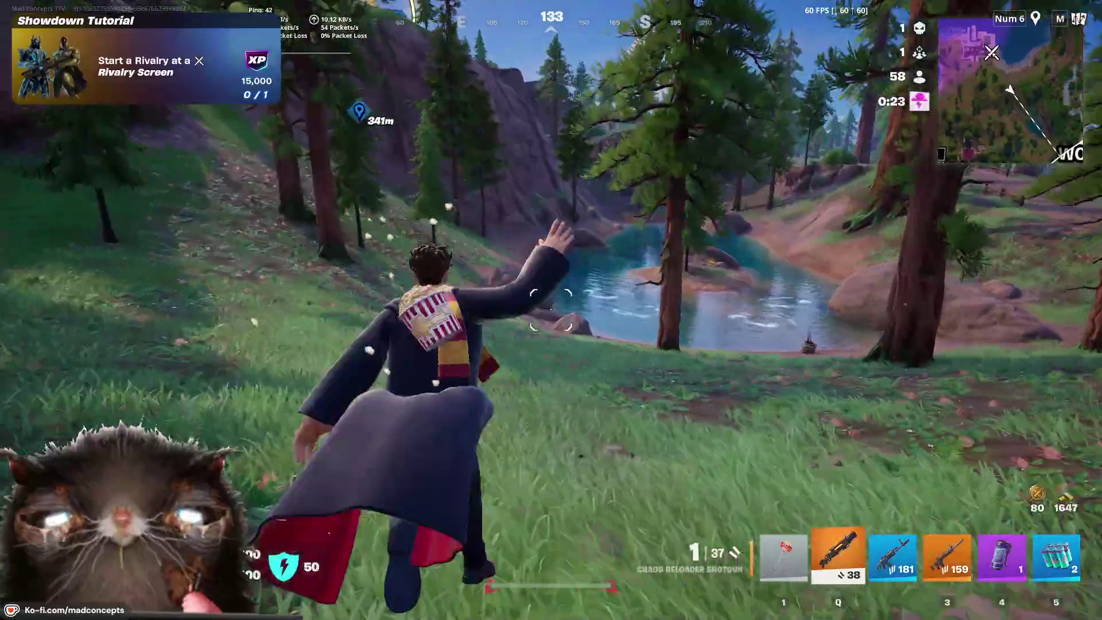
key(w)
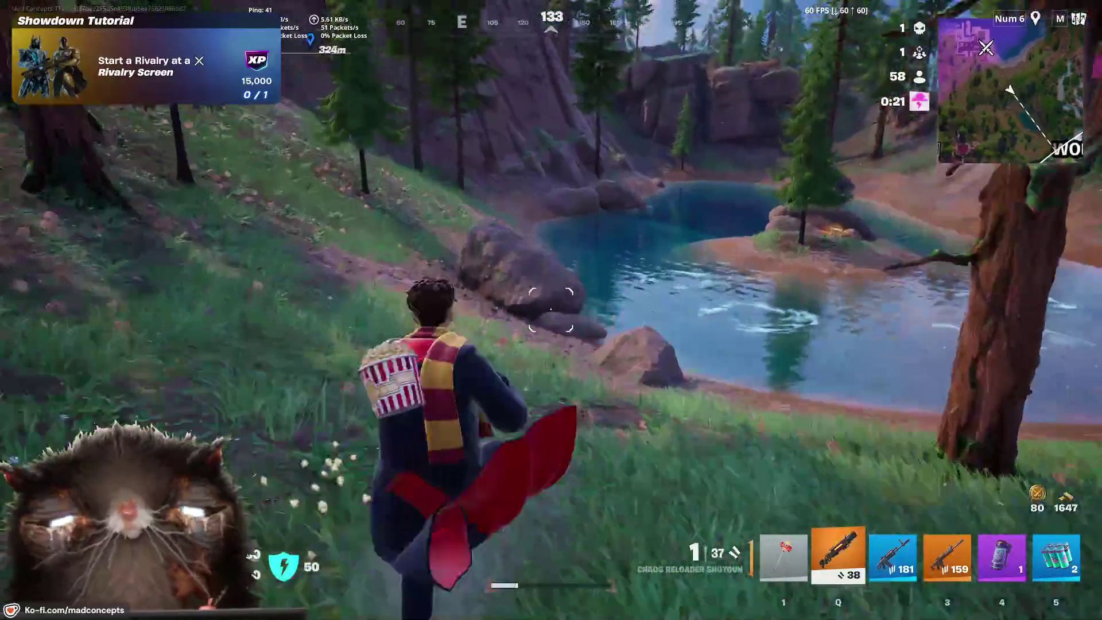
key(w)
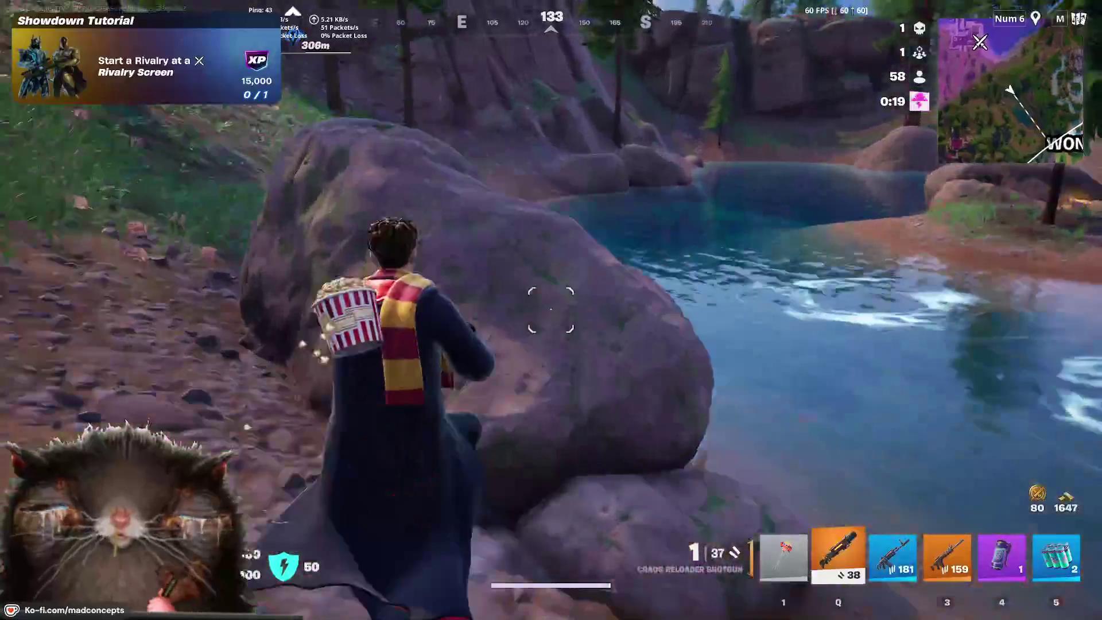
key(w)
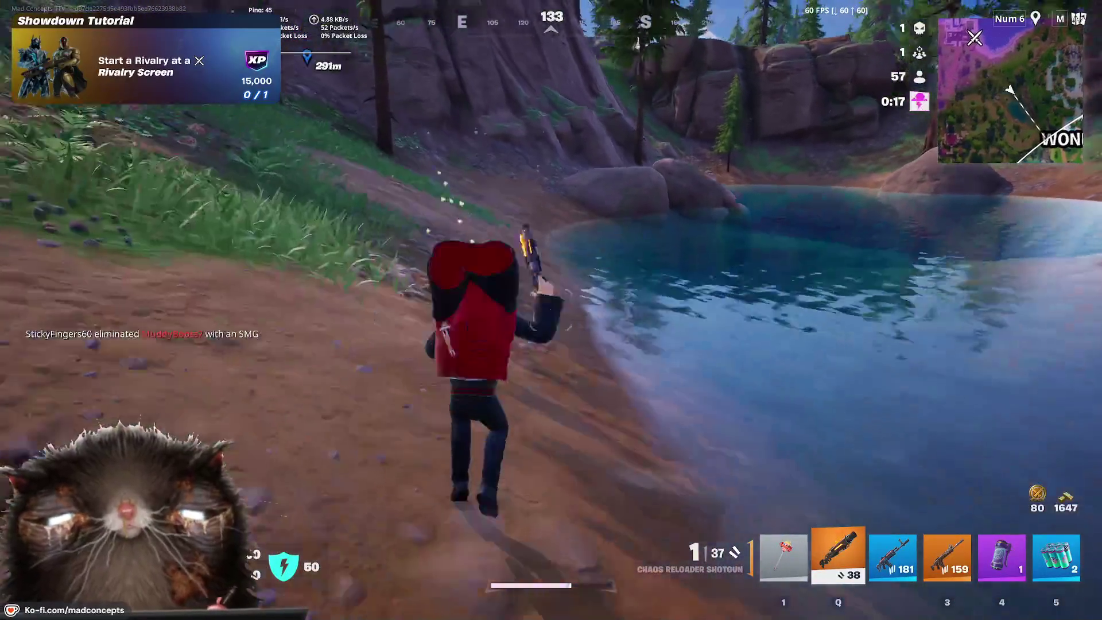
key(w)
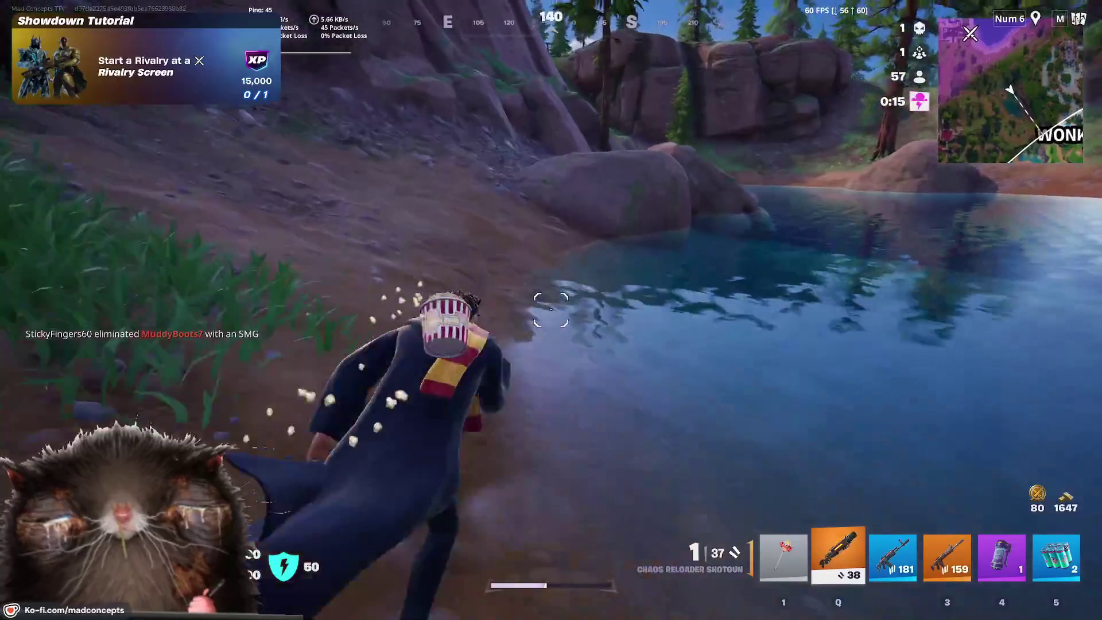
key(w)
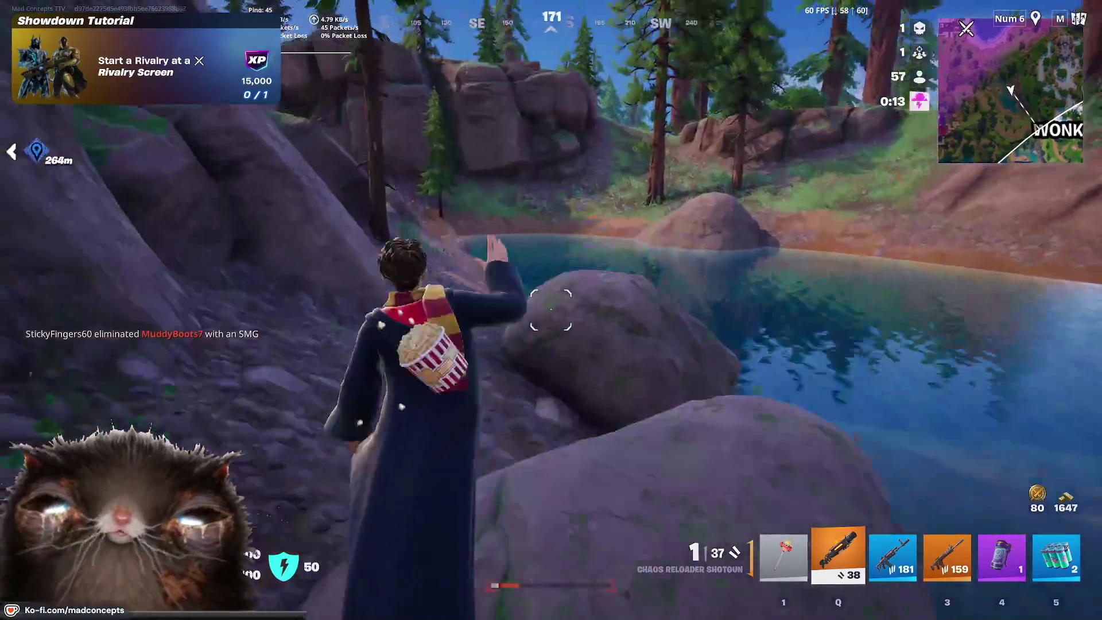
key(w)
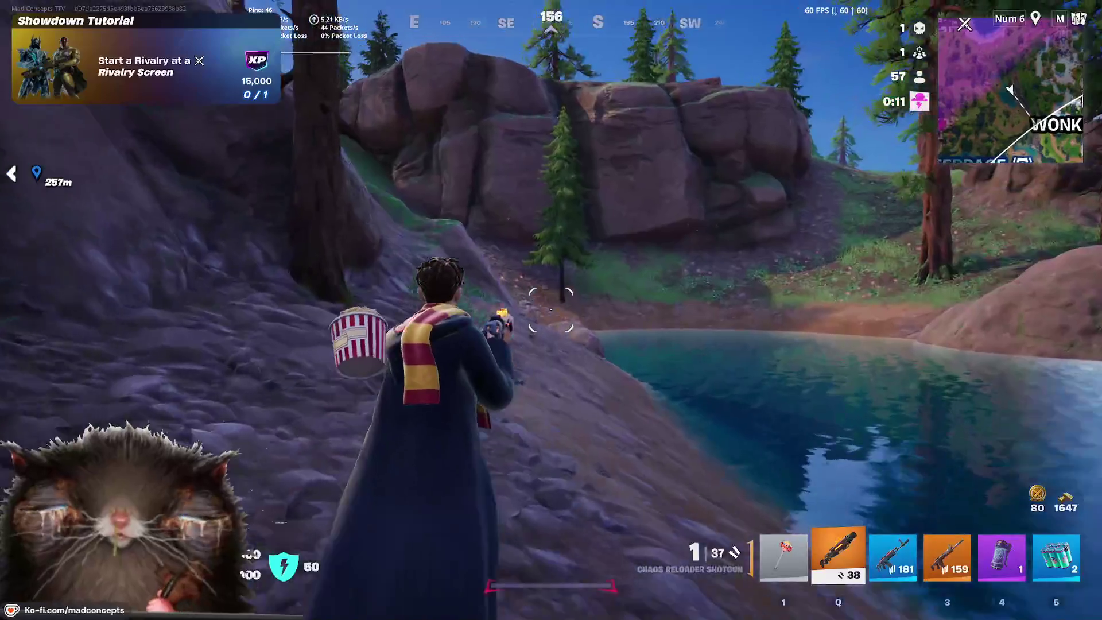
key(w)
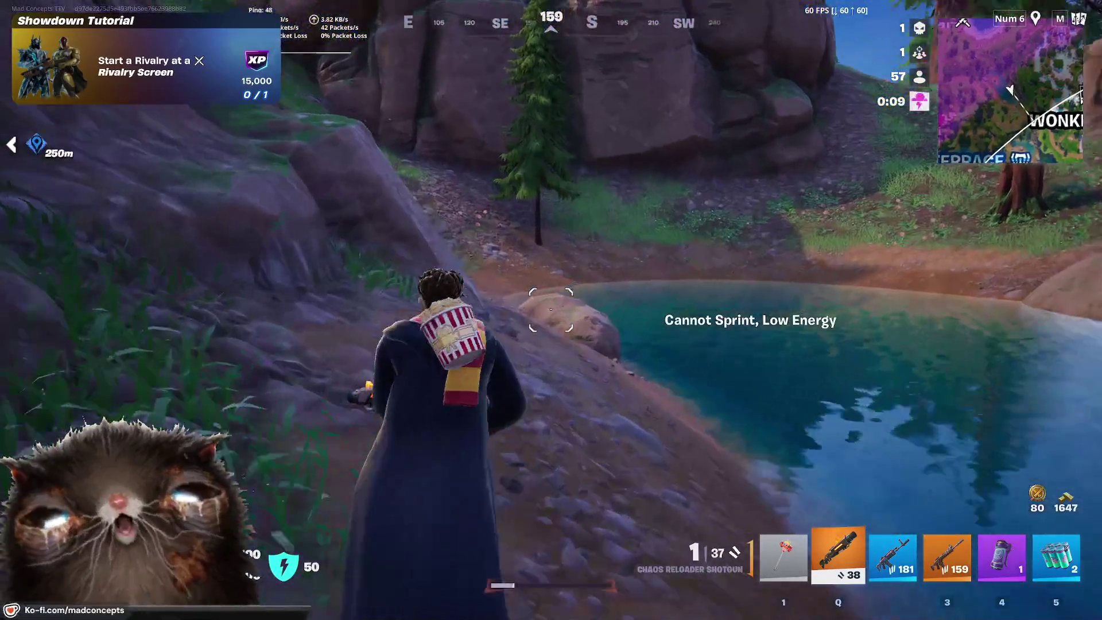
key(w)
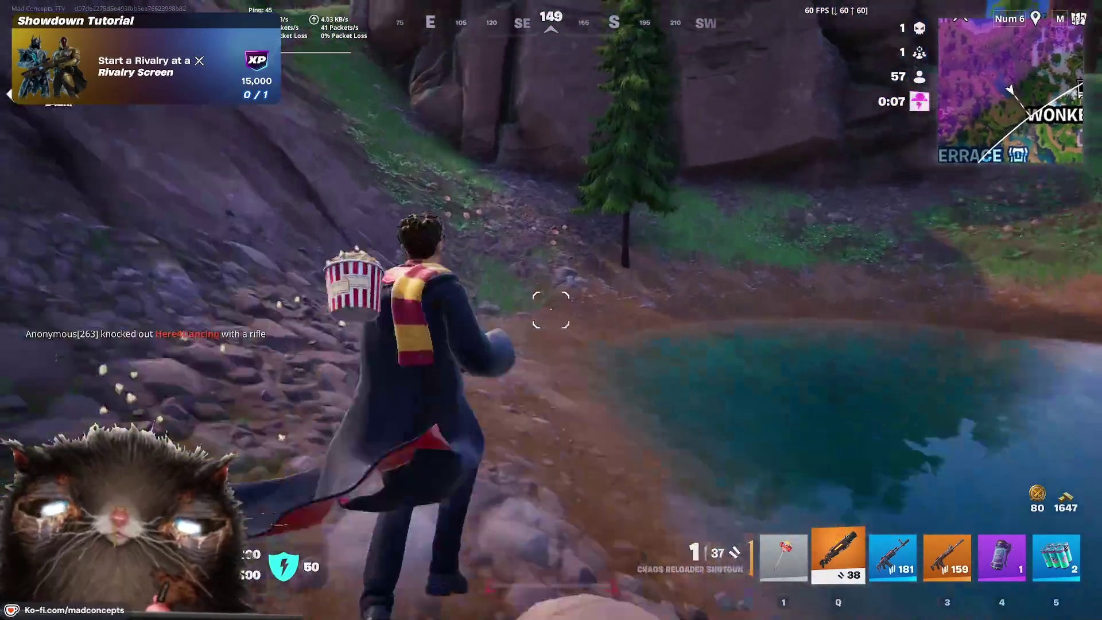
key(w)
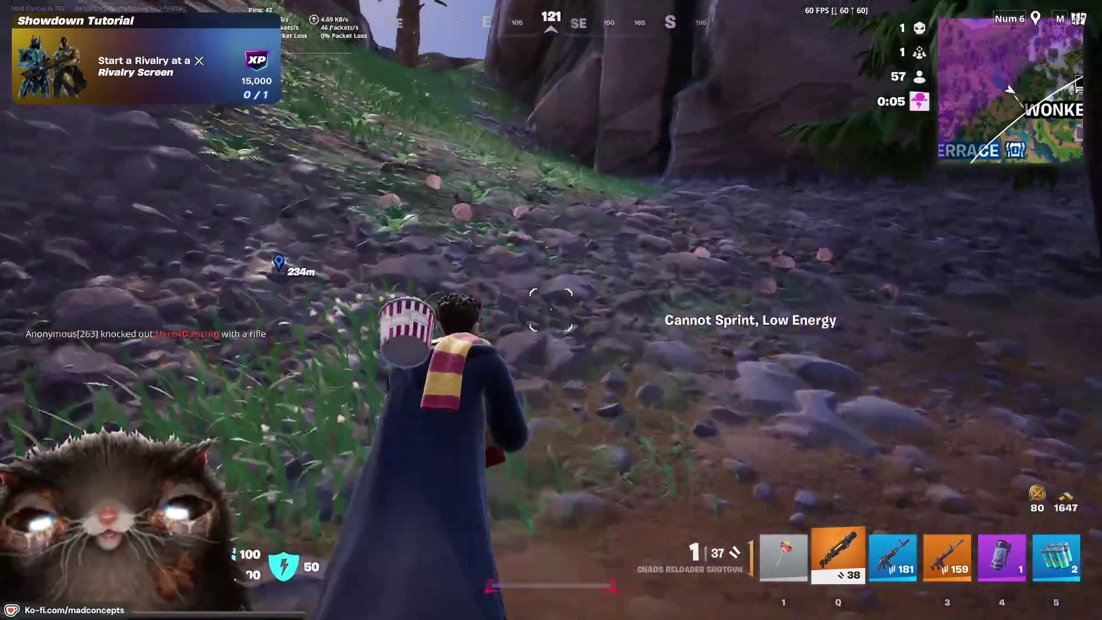
key(w)
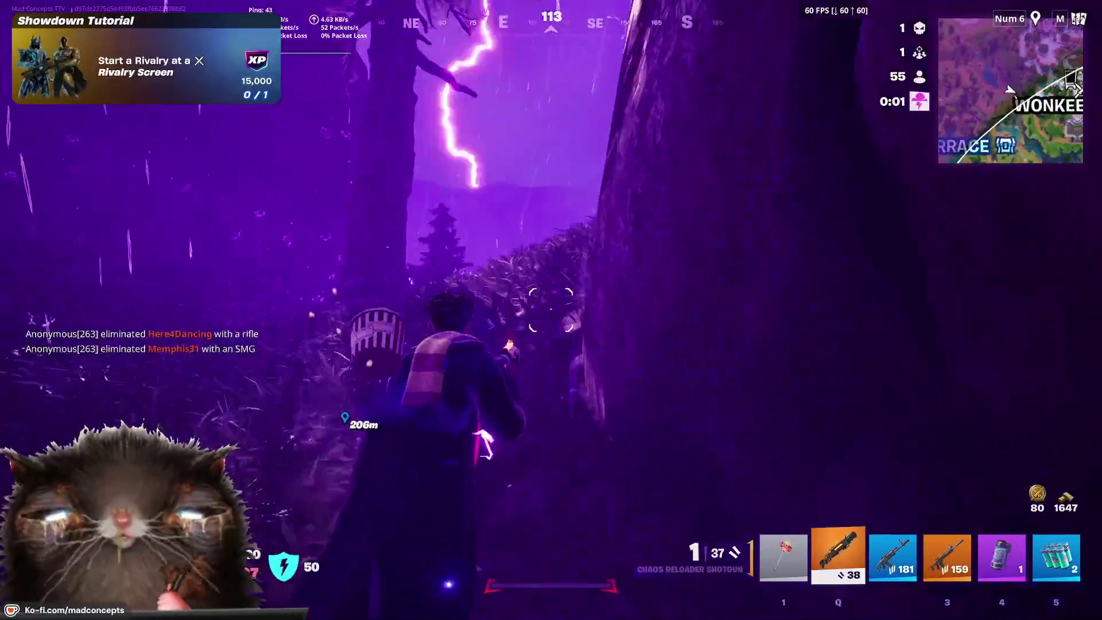
Step: Push through the storm into the forest and take cover in the bushes by a tree
key(w)
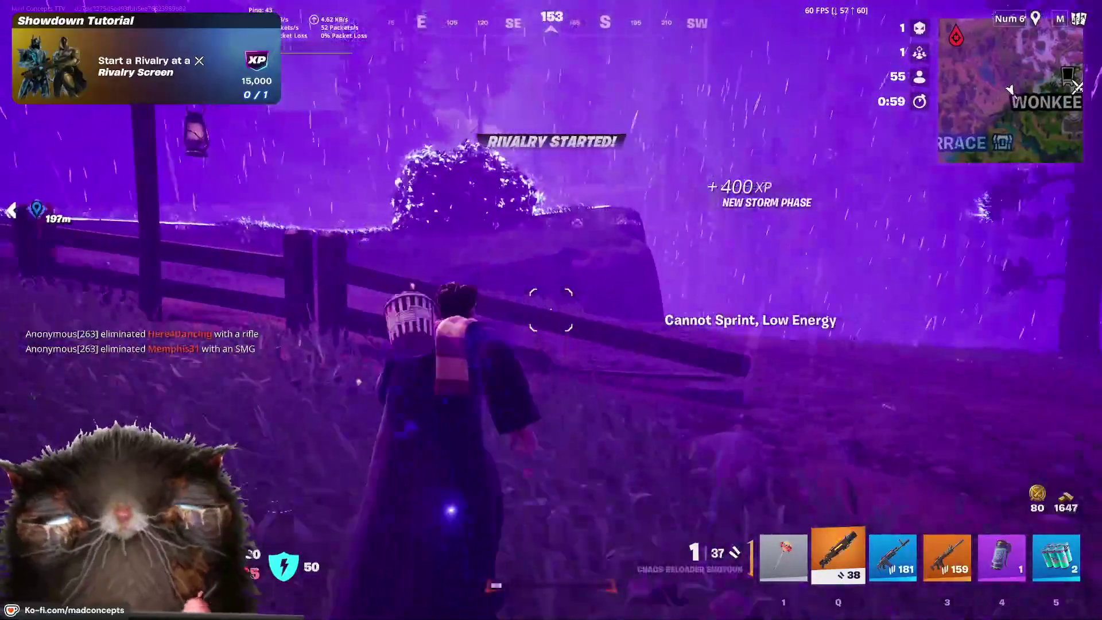
key(w)
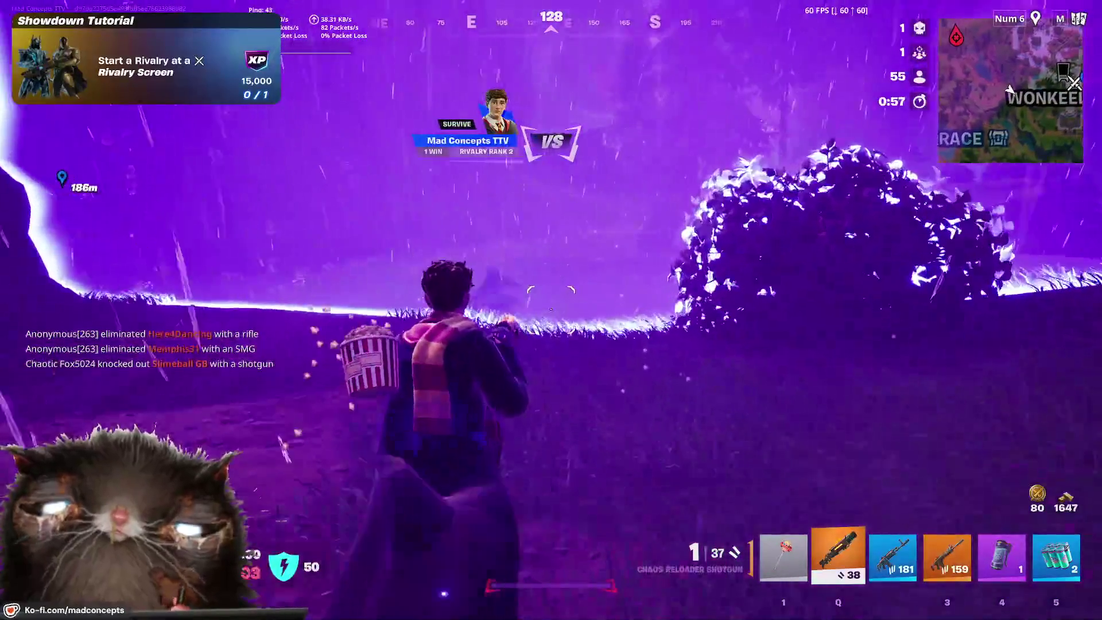
key(w)
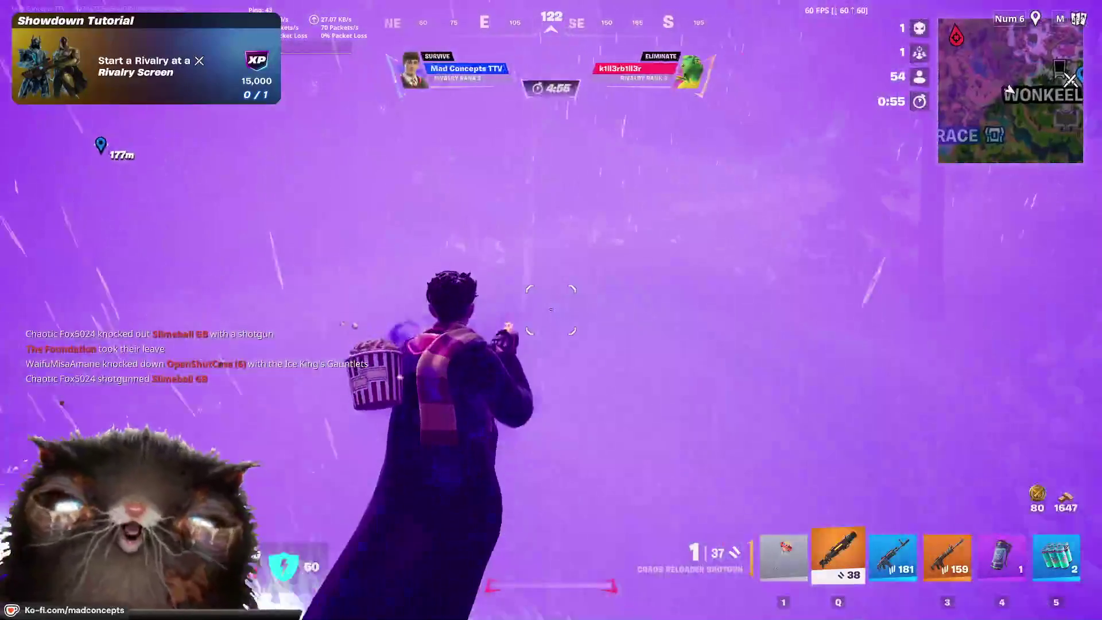
key(w)
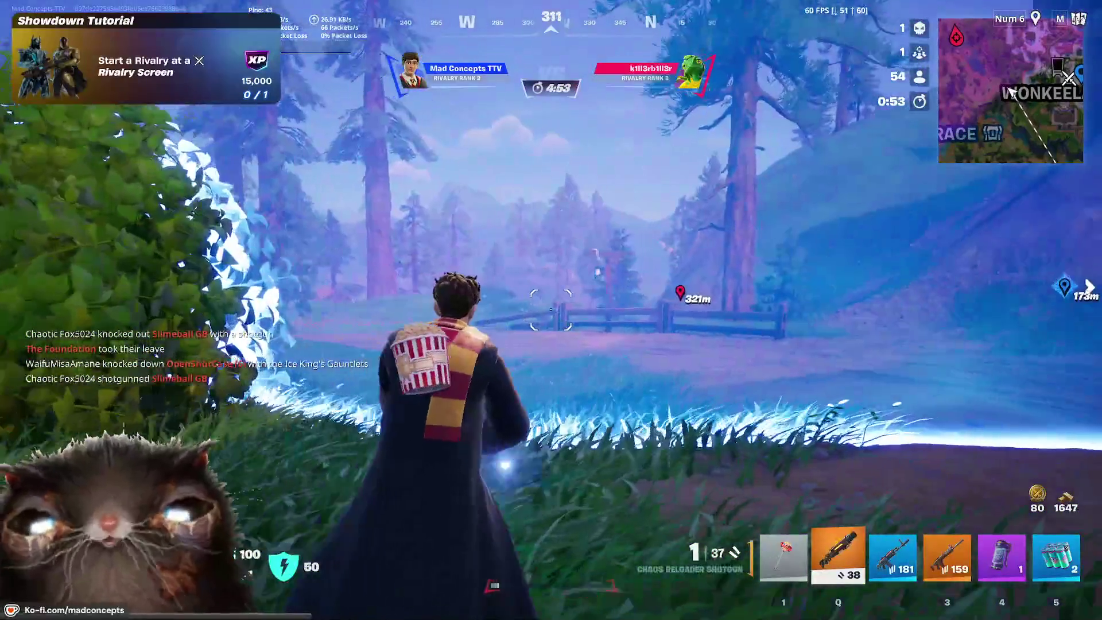
key(w)
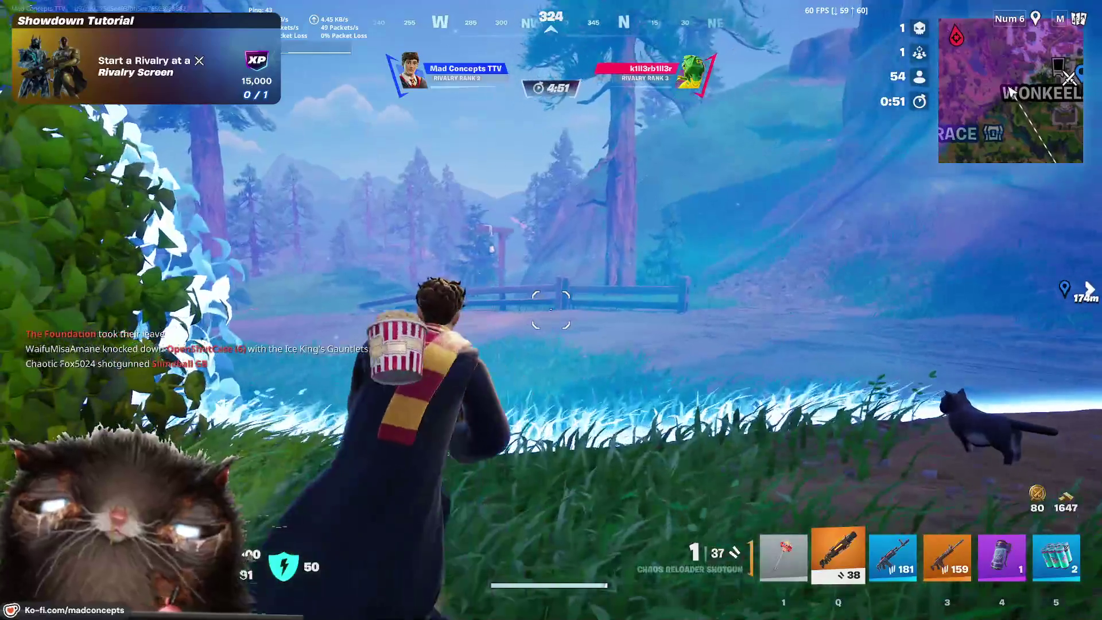
key(w)
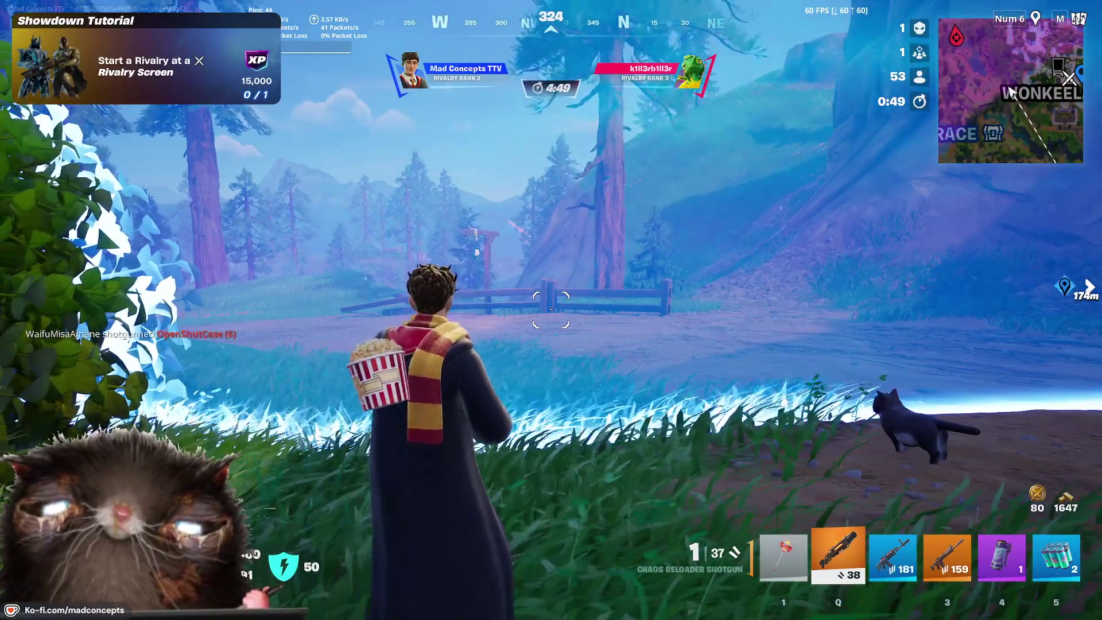
key(w)
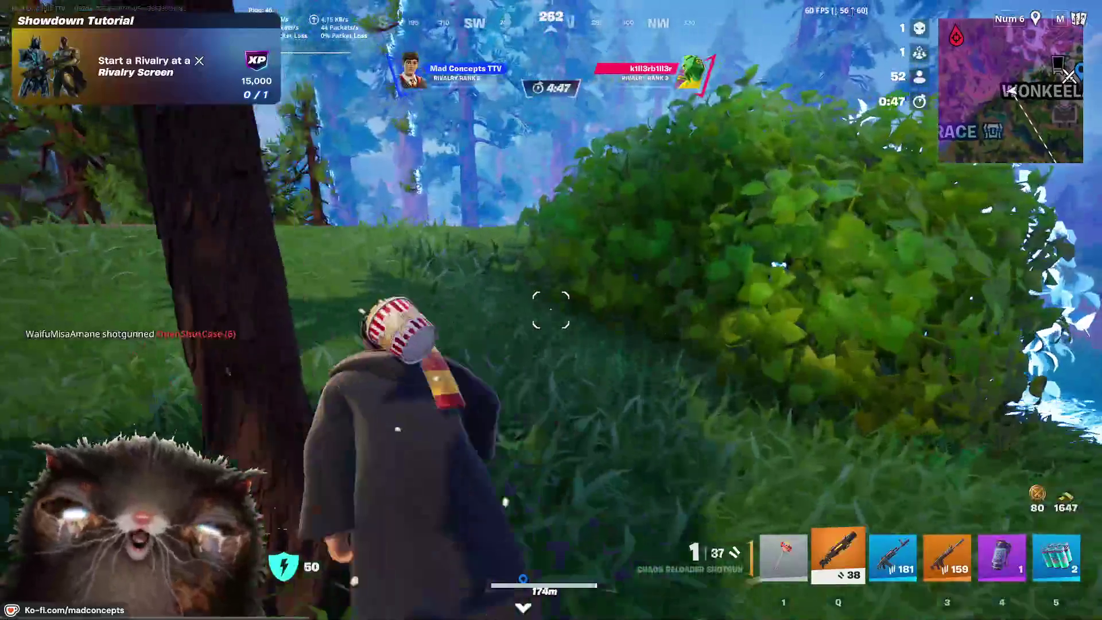
key(w)
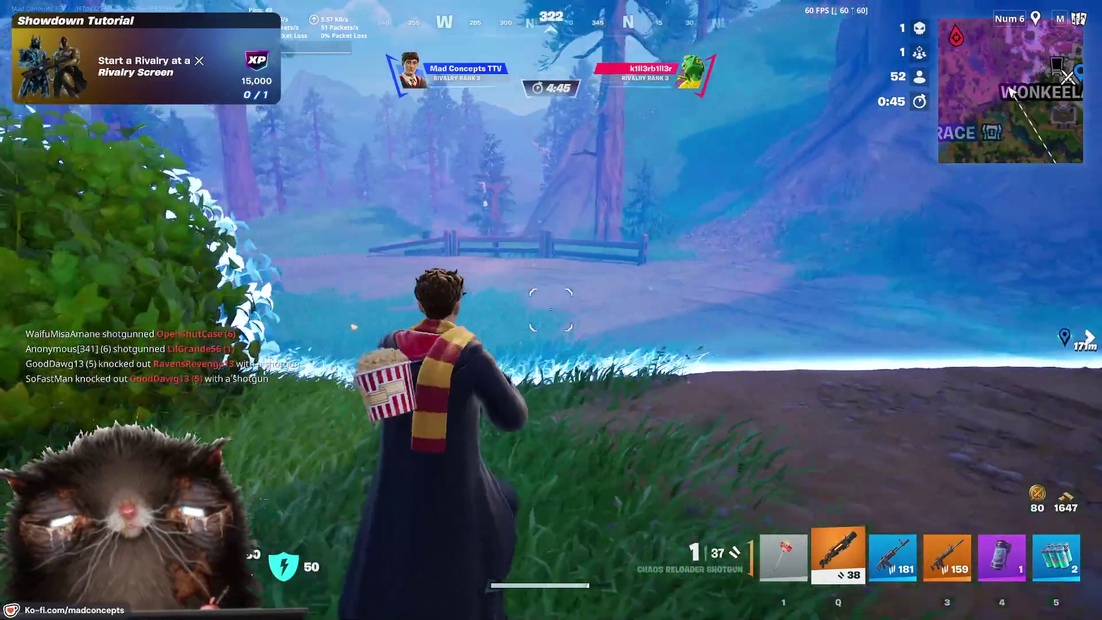
key(w)
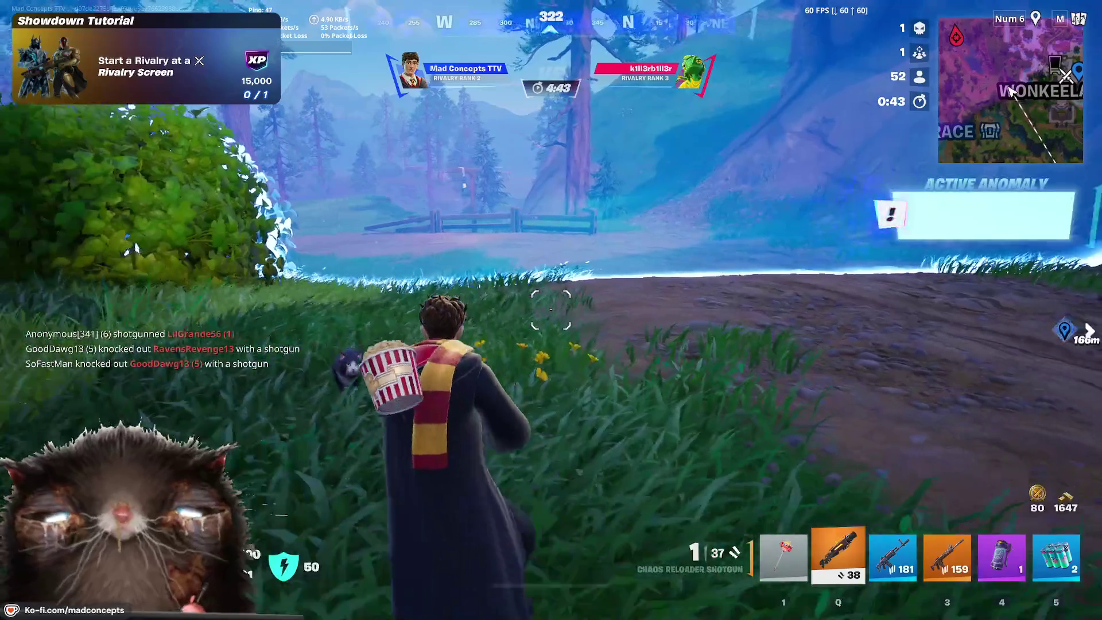
Step: Move past the fence onto the grassy slope and select the slot-3 Combat Assault Rifle
key(a)
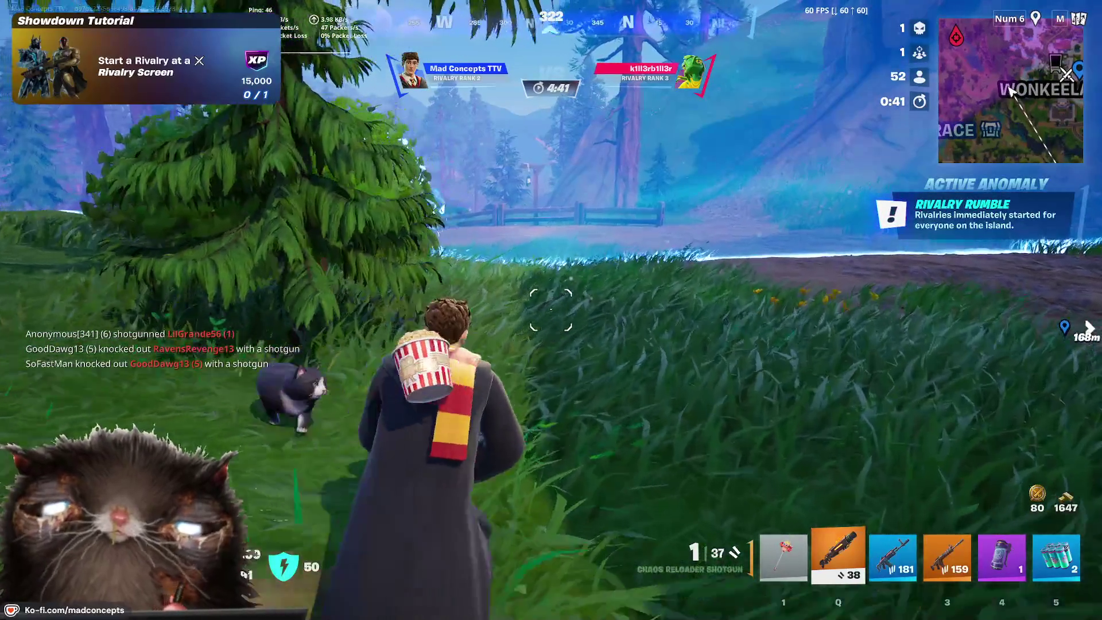
key(w)
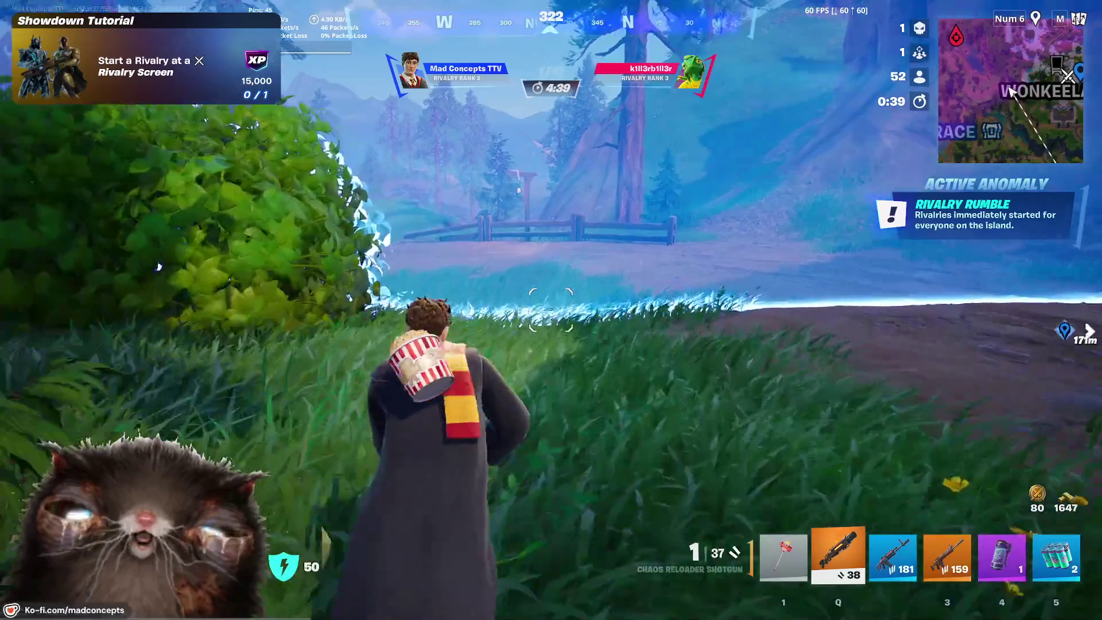
key(w)
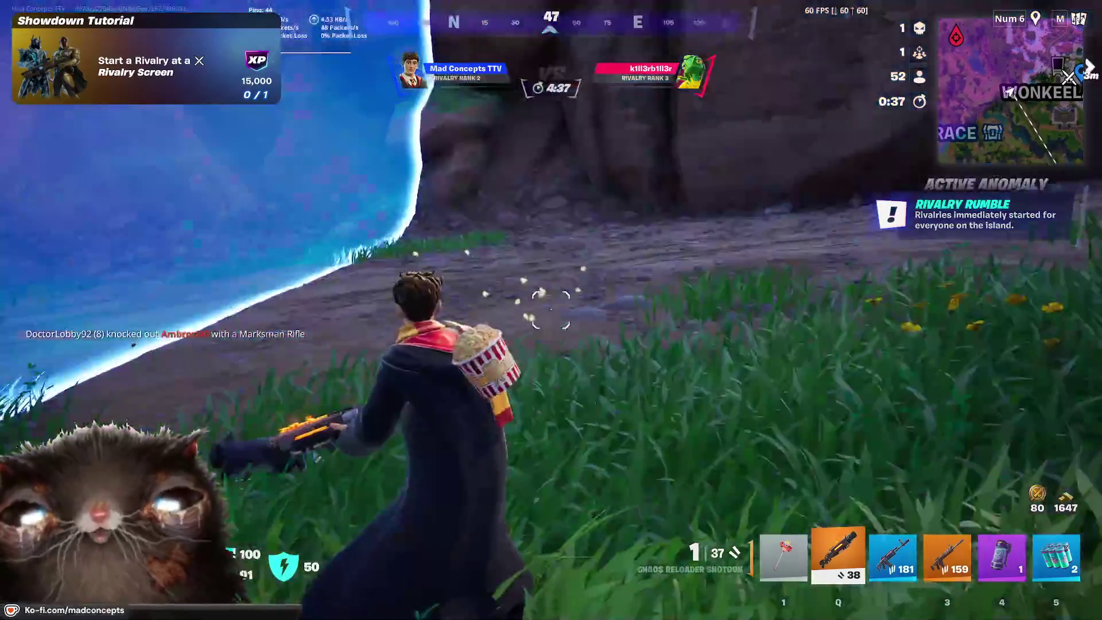
key(w)
key(w)
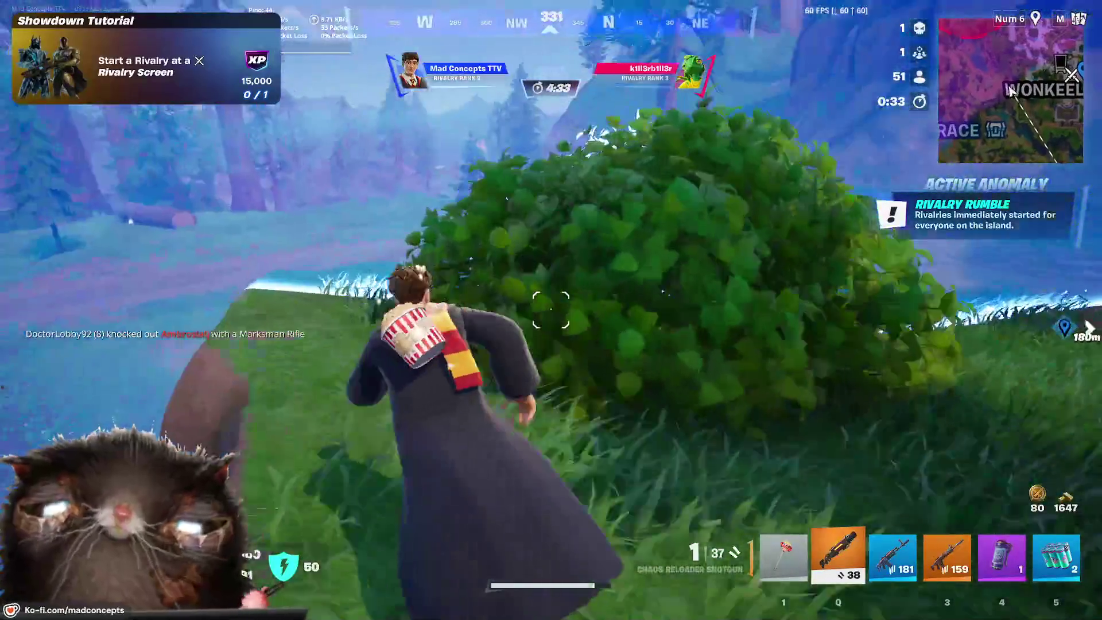
key(w)
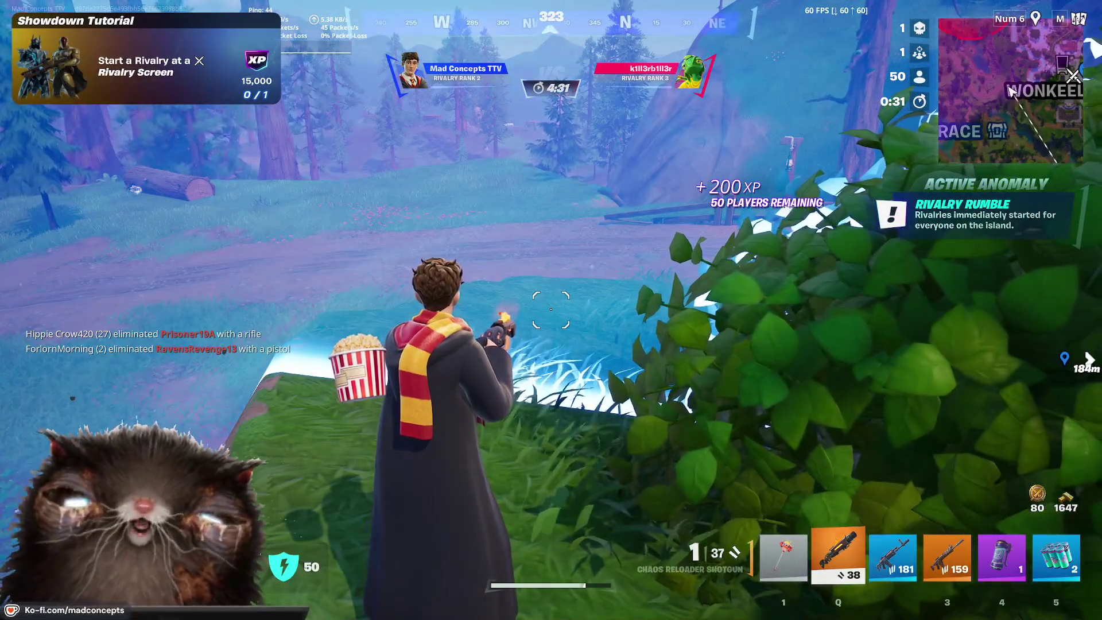
scroll(551, 310, down, 2)
key(w)
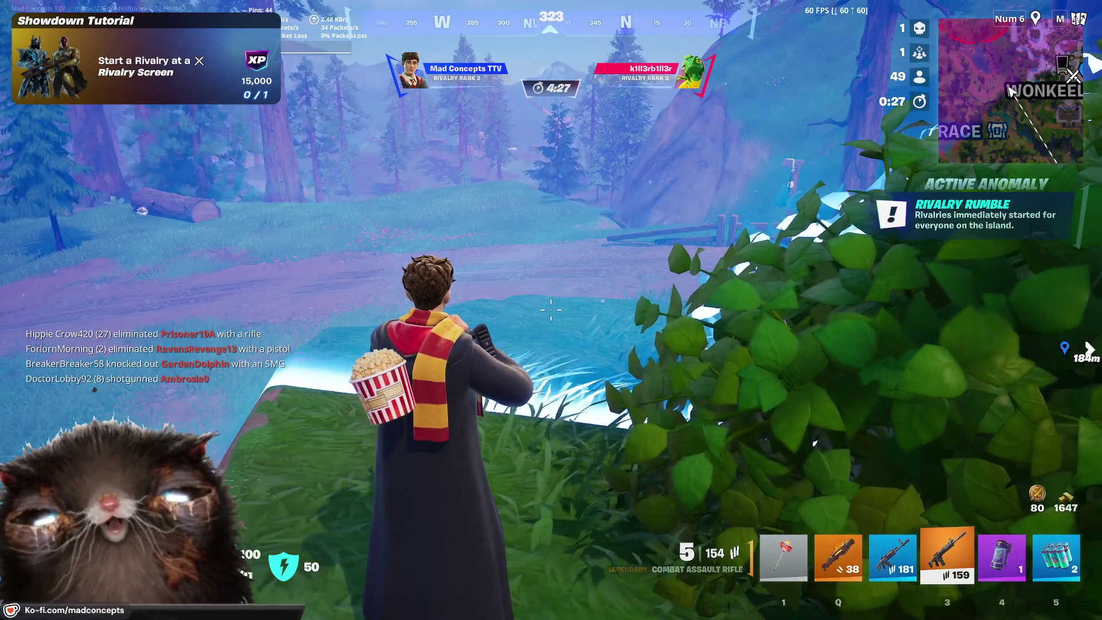
Step: Creep between the bush and fence, checking the hillside and cliff for enemies
key(w)
key(w)
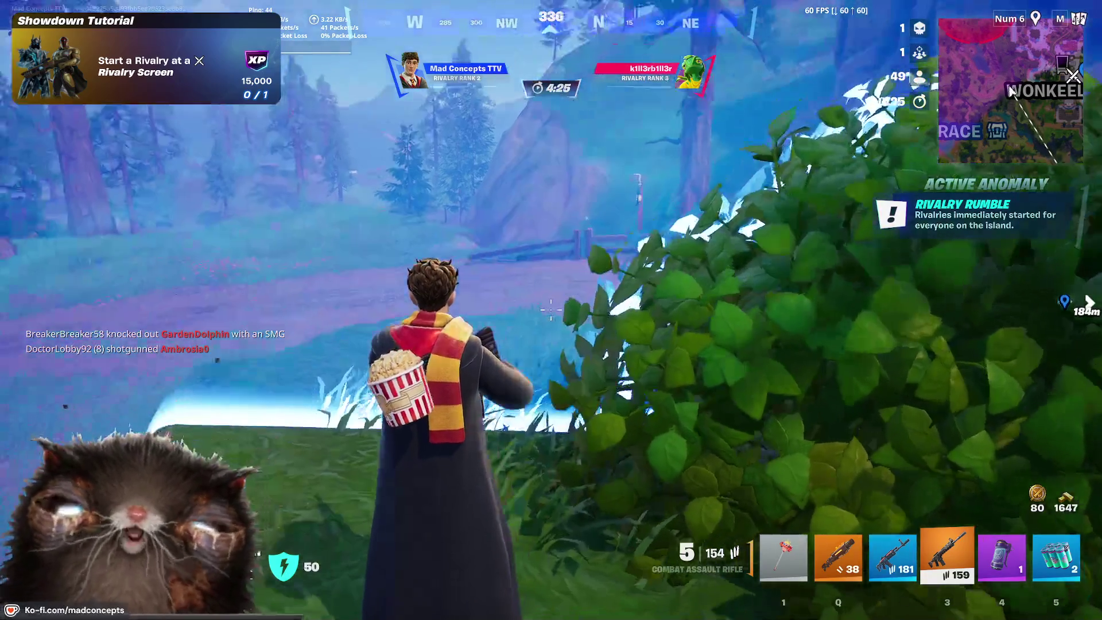
key(w)
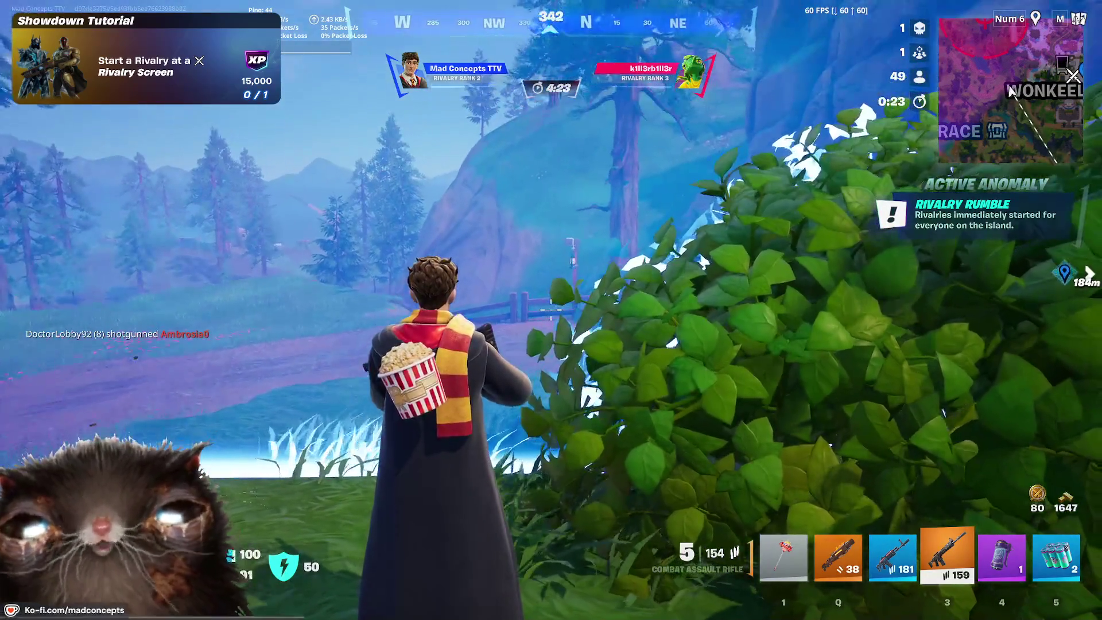
key(w)
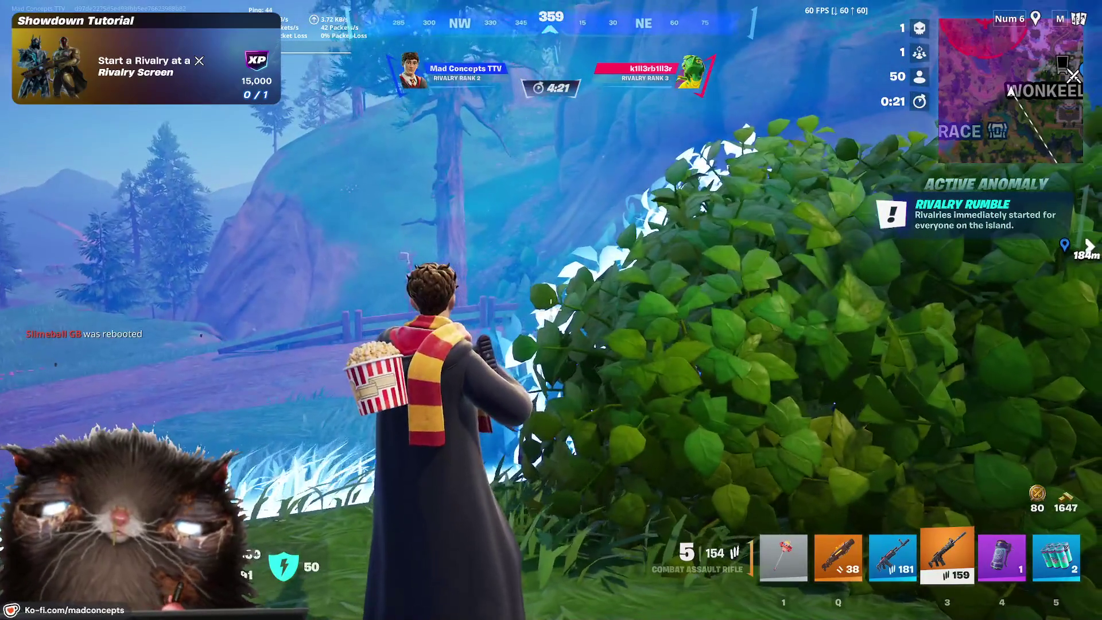
key(w)
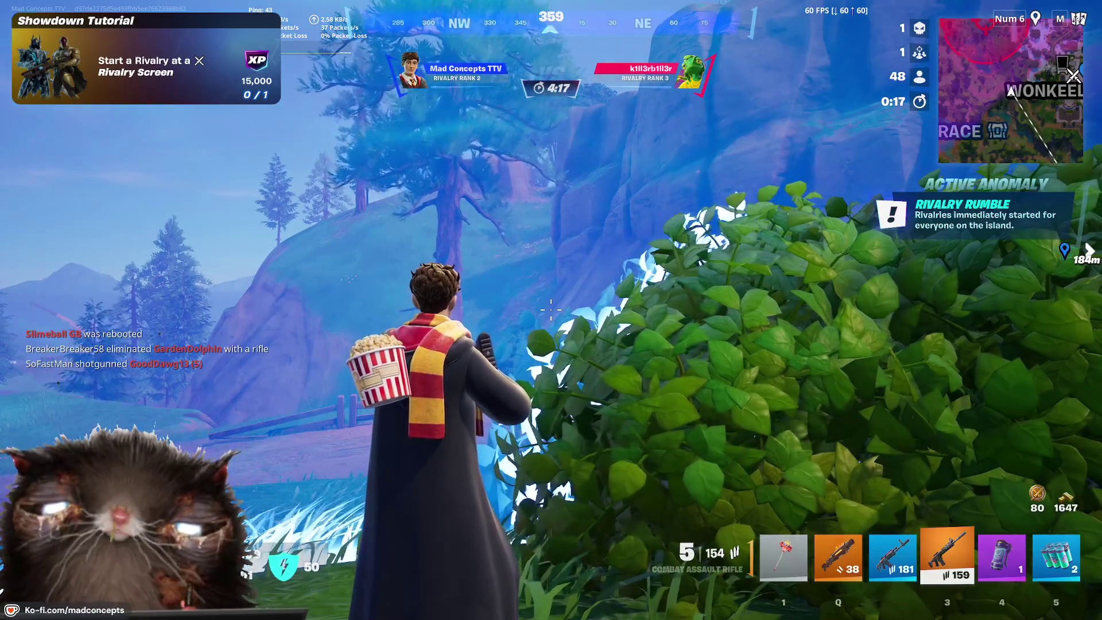
key(w)
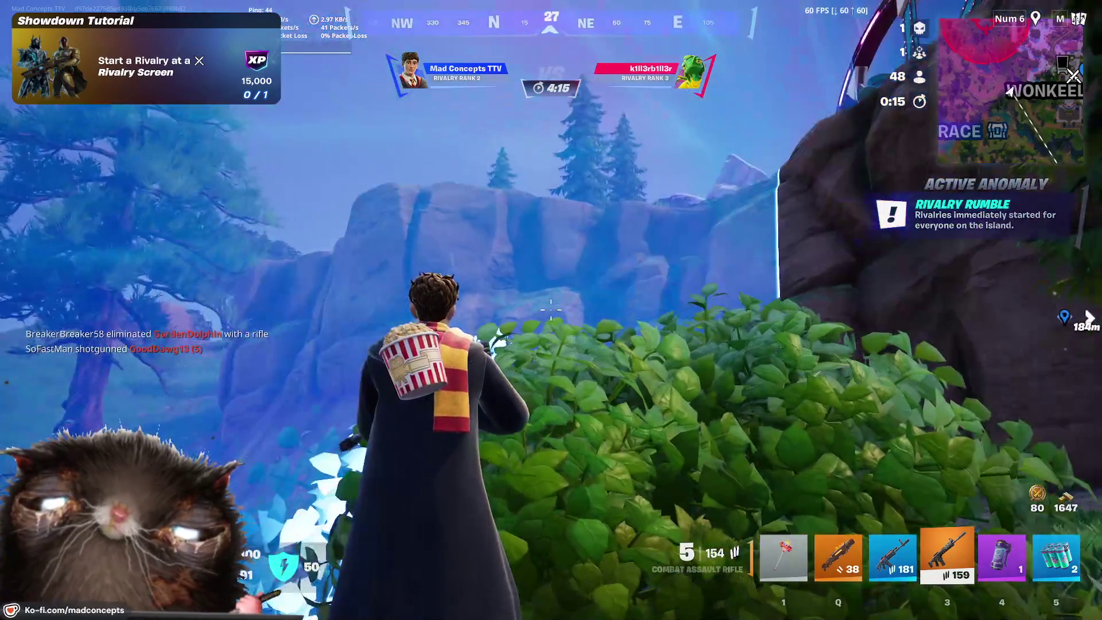
key(w)
key(w)
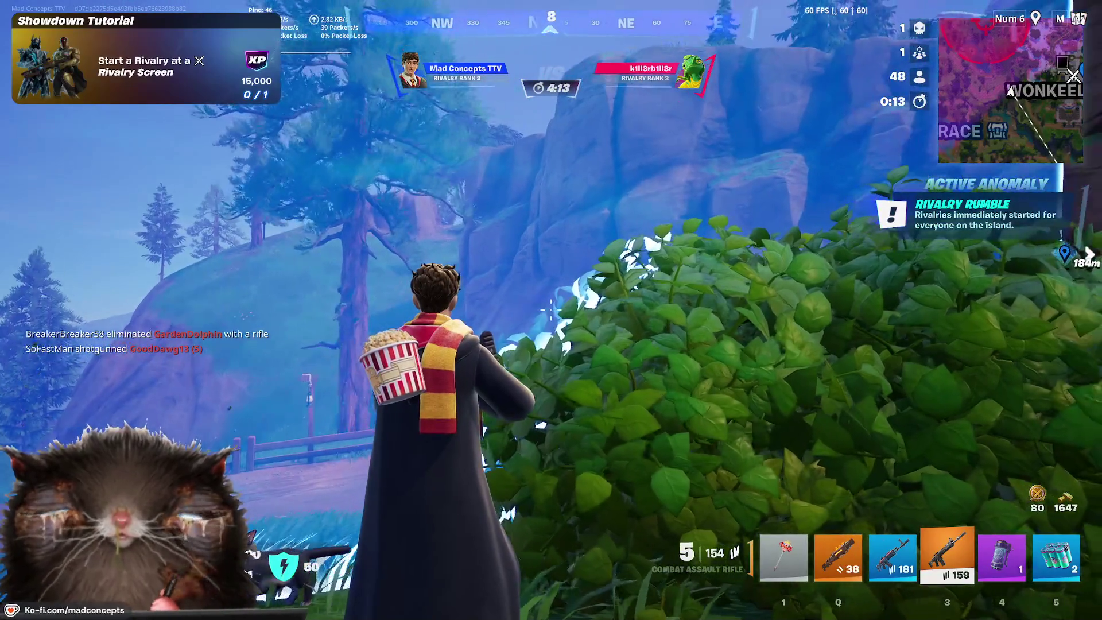
key(w)
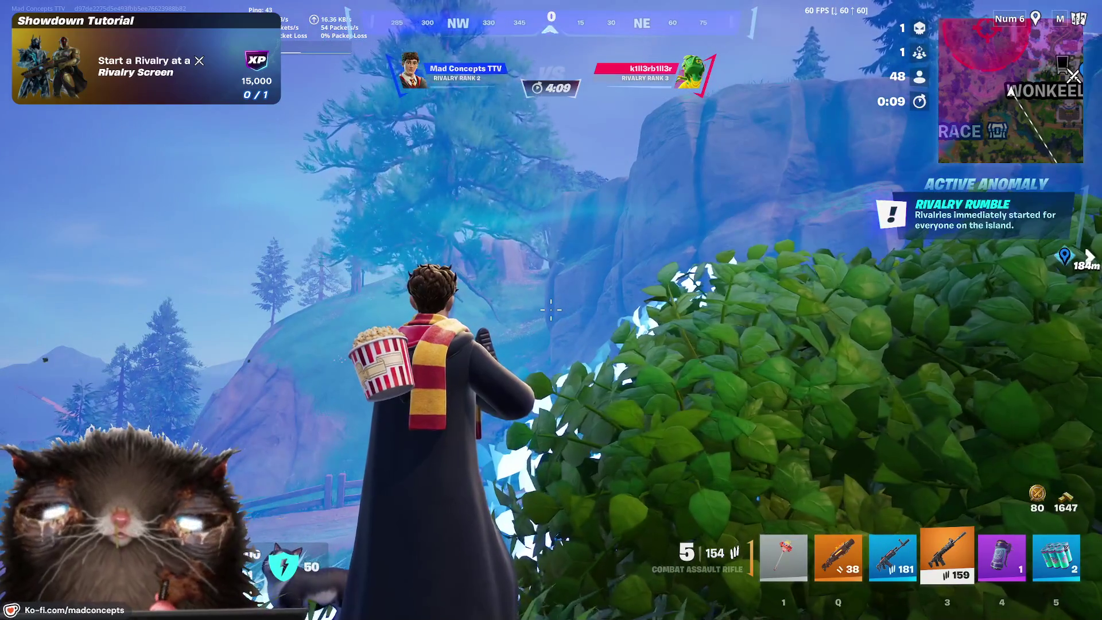
key(w)
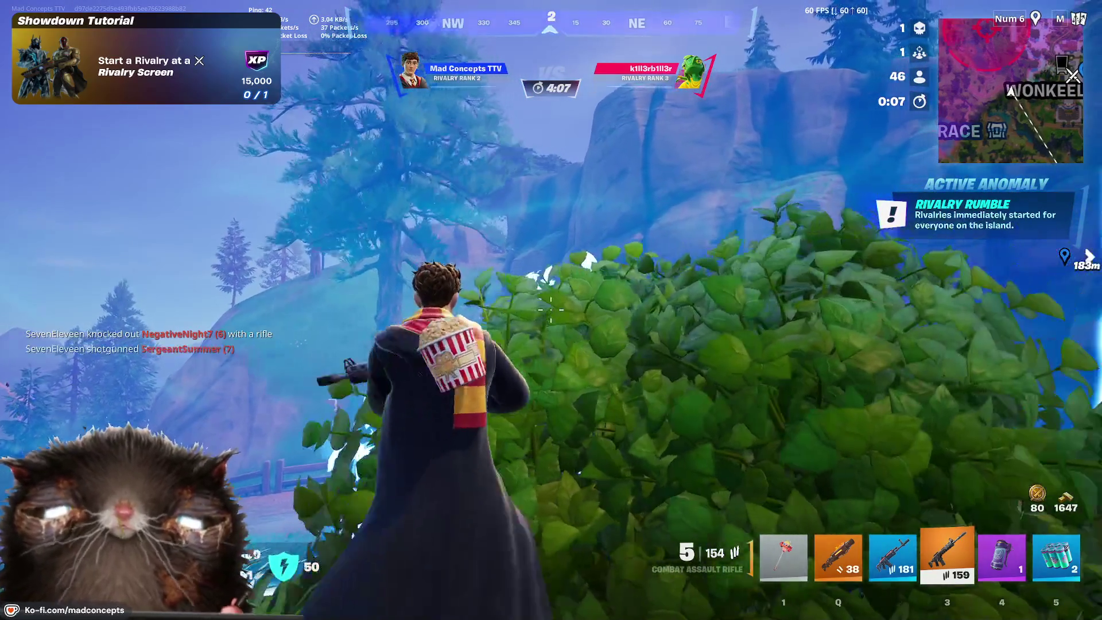
key(a)
Step: Aim the rifle at the hillside, then sprint across the grass ahead of the shrinking storm
right_click(551, 310)
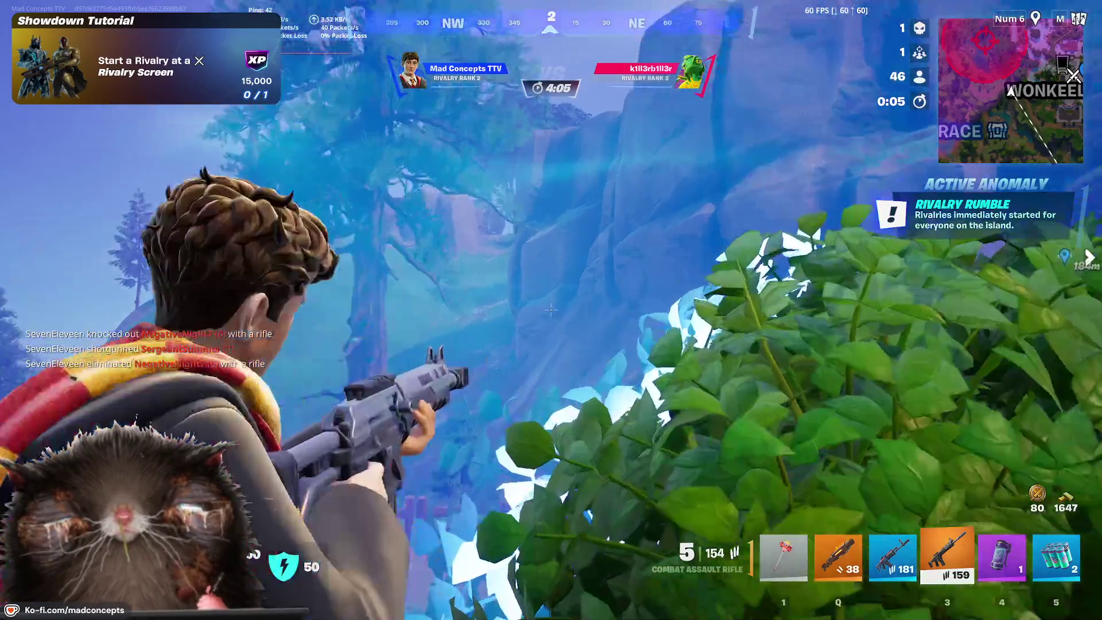
key(w)
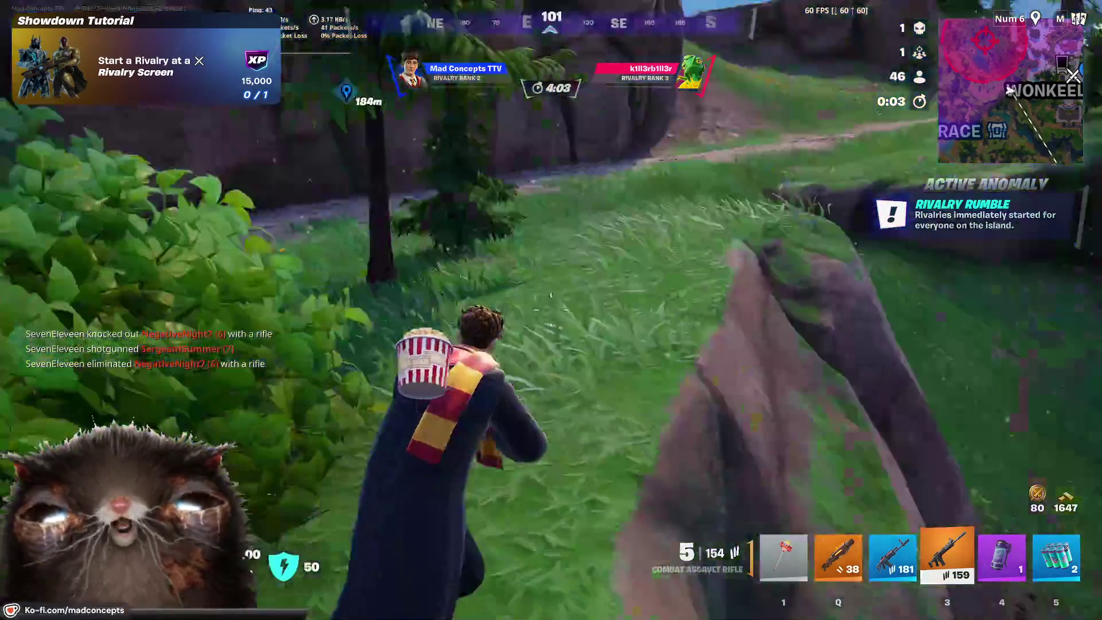
key(w)
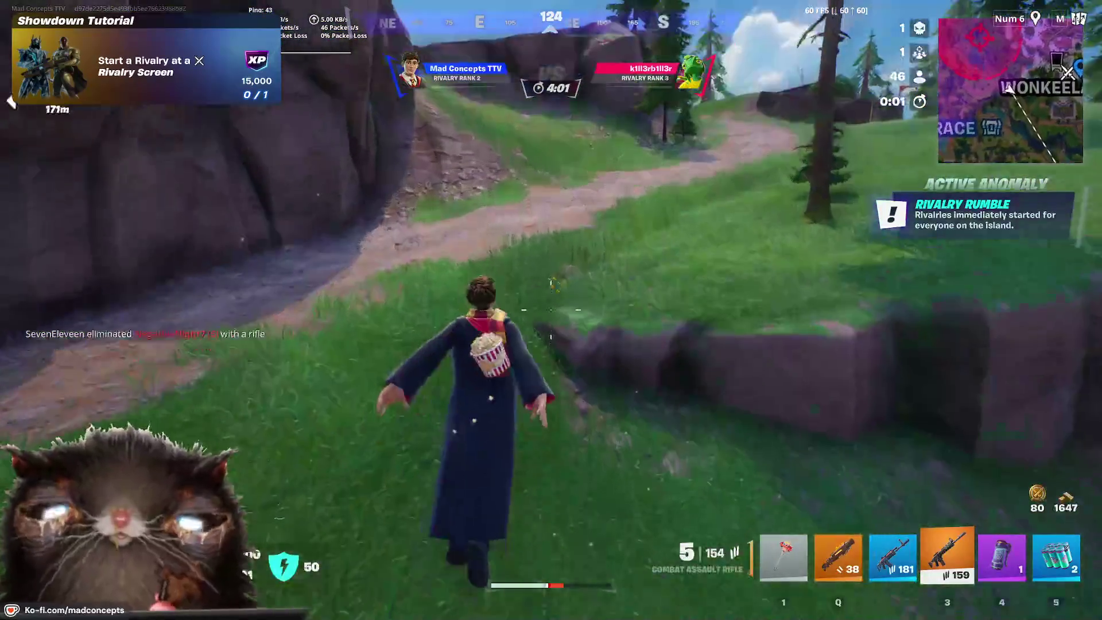
key(w)
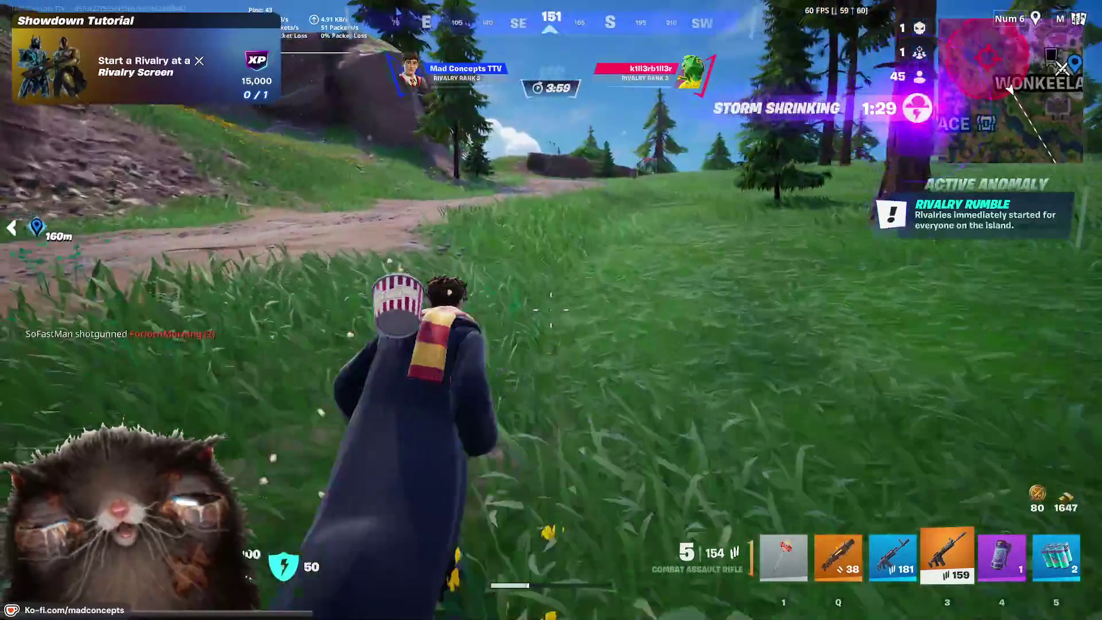
key(w)
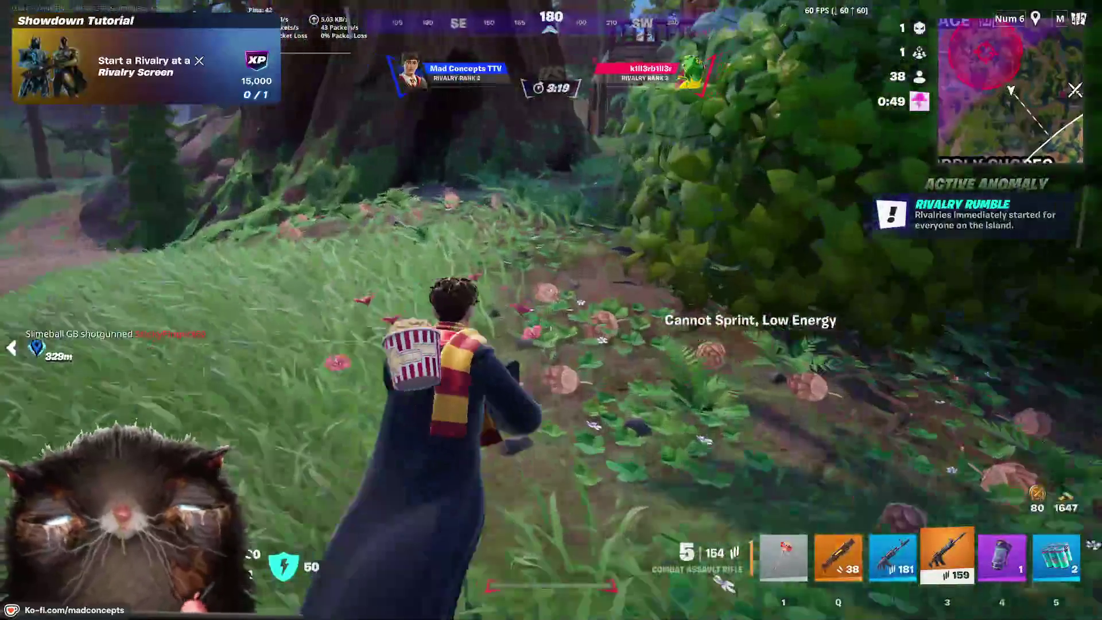
Step: Run under the treehouse and collect the dropped rifle ammo
key(w)
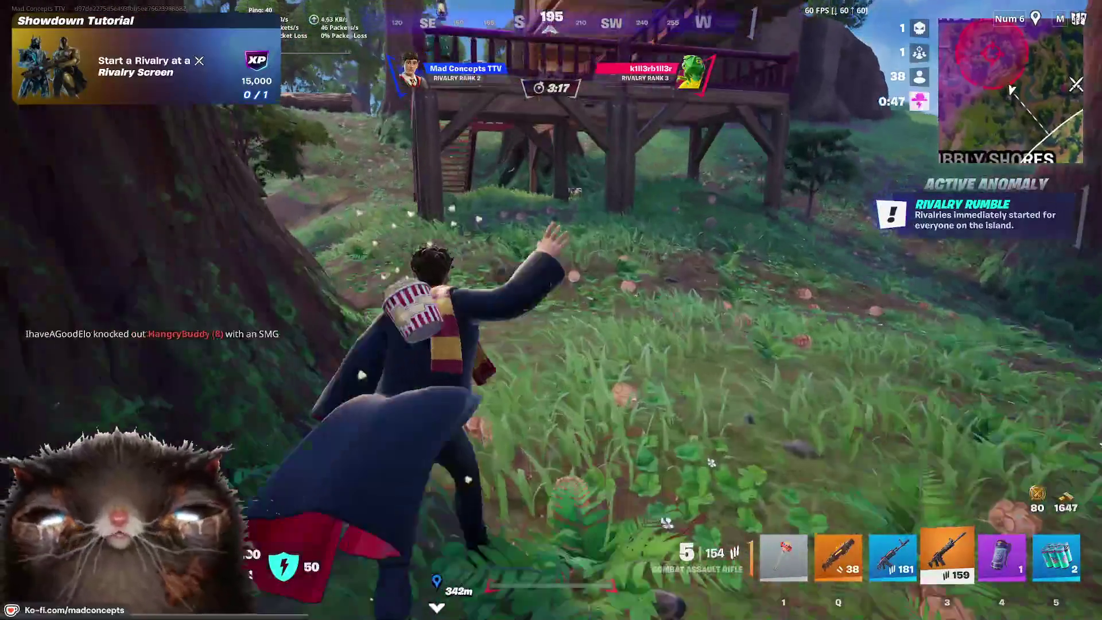
key(w)
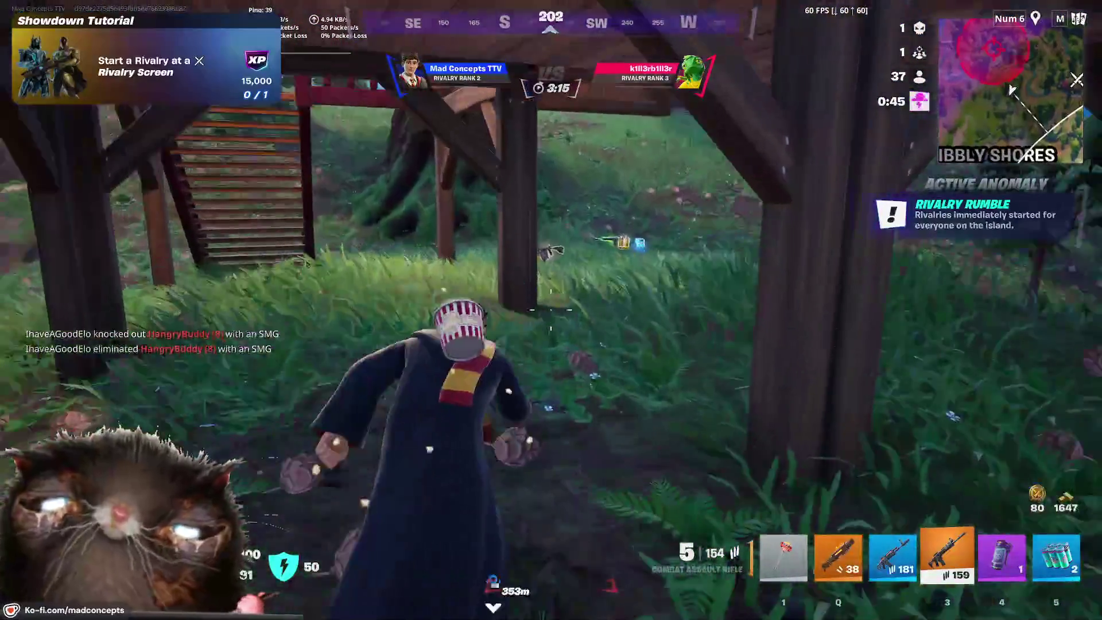
key(w)
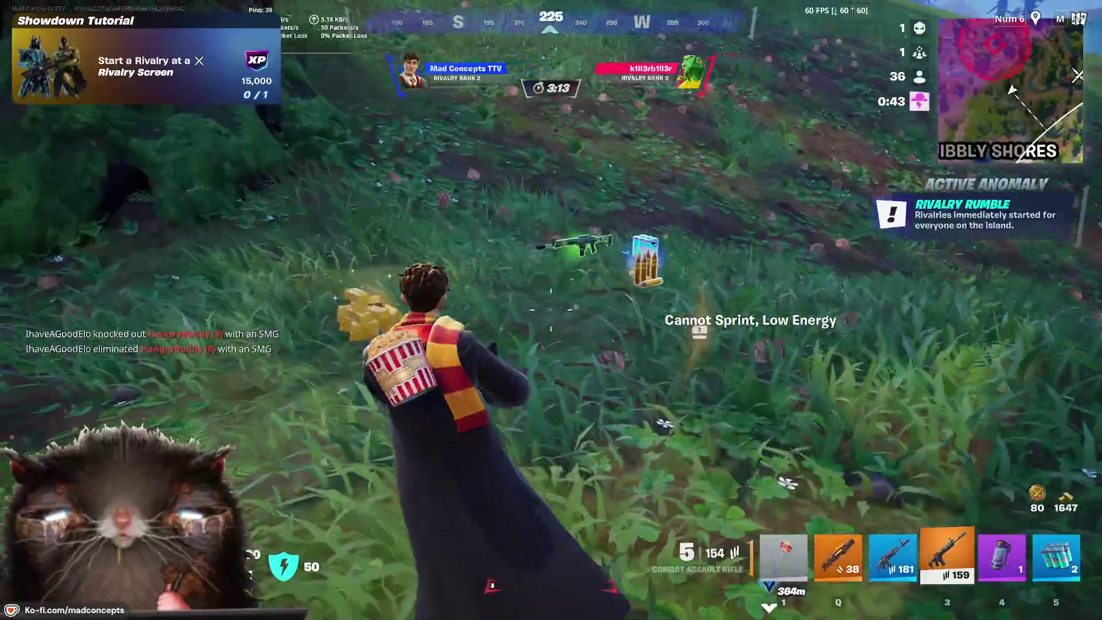
key(w)
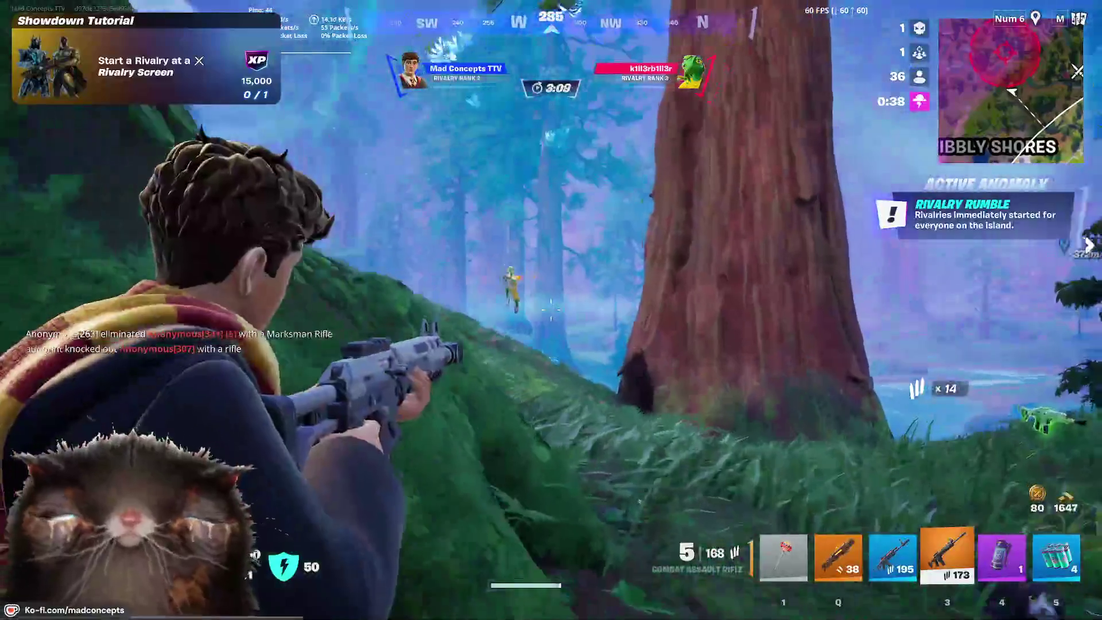
Step: Shoot the enemy on the slope with the rifle, then the Chaos Reloader Shotgun
click(551, 310)
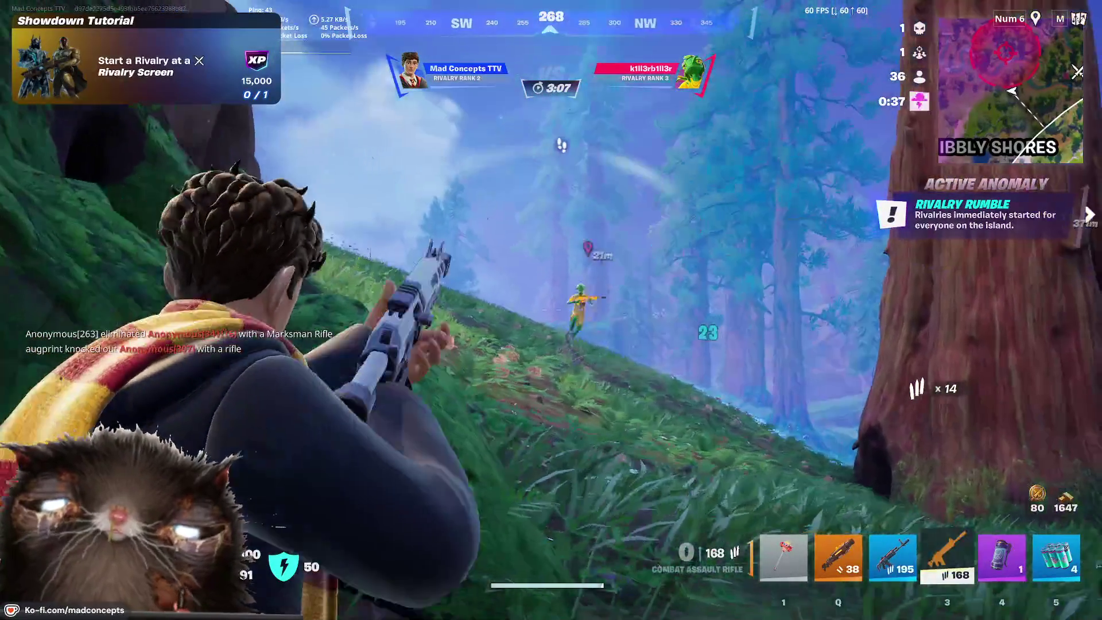
key(q)
click(551, 310)
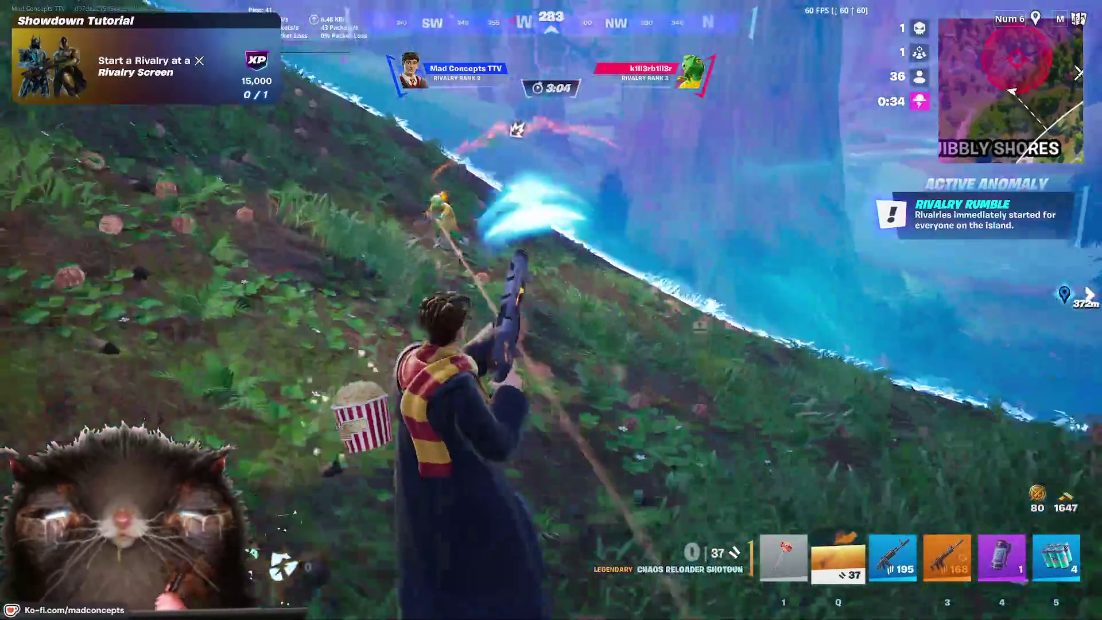
click(551, 310)
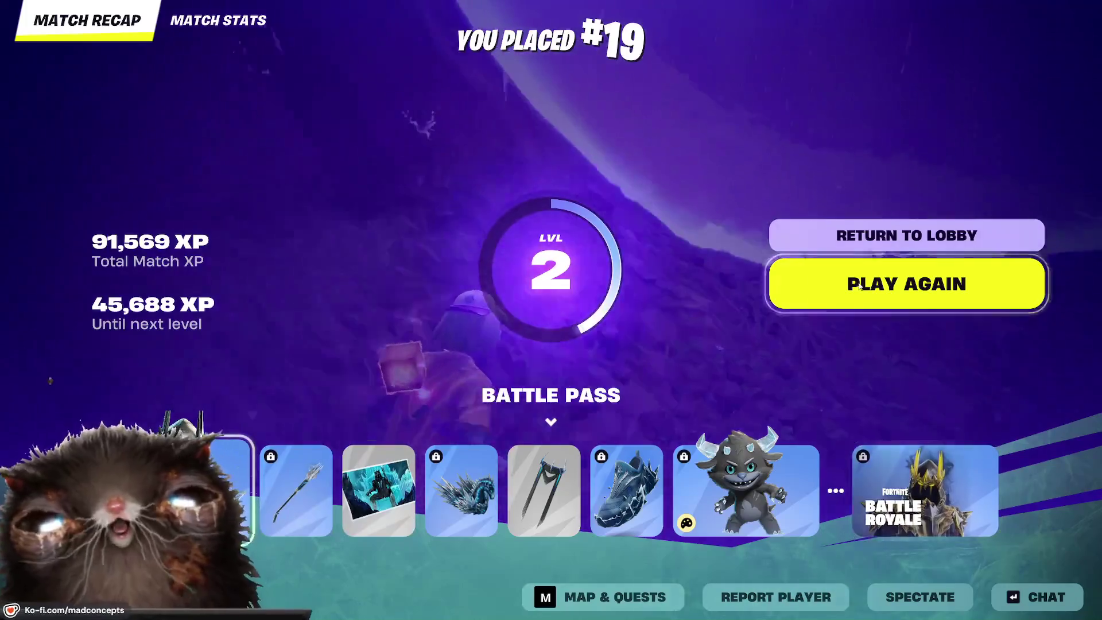
Step: Leave the #19 match recap with Play Again to queue another Battle Royale match
click(859, 289)
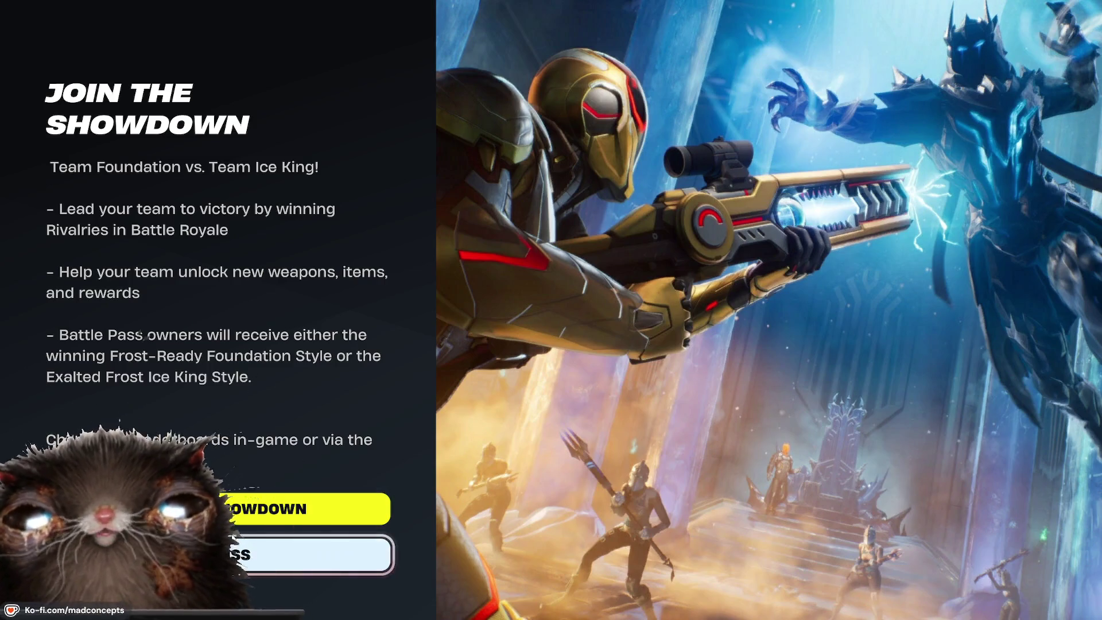
Step: Dismiss the Join the Showdown announcement and skip the feedback survey
click(322, 555)
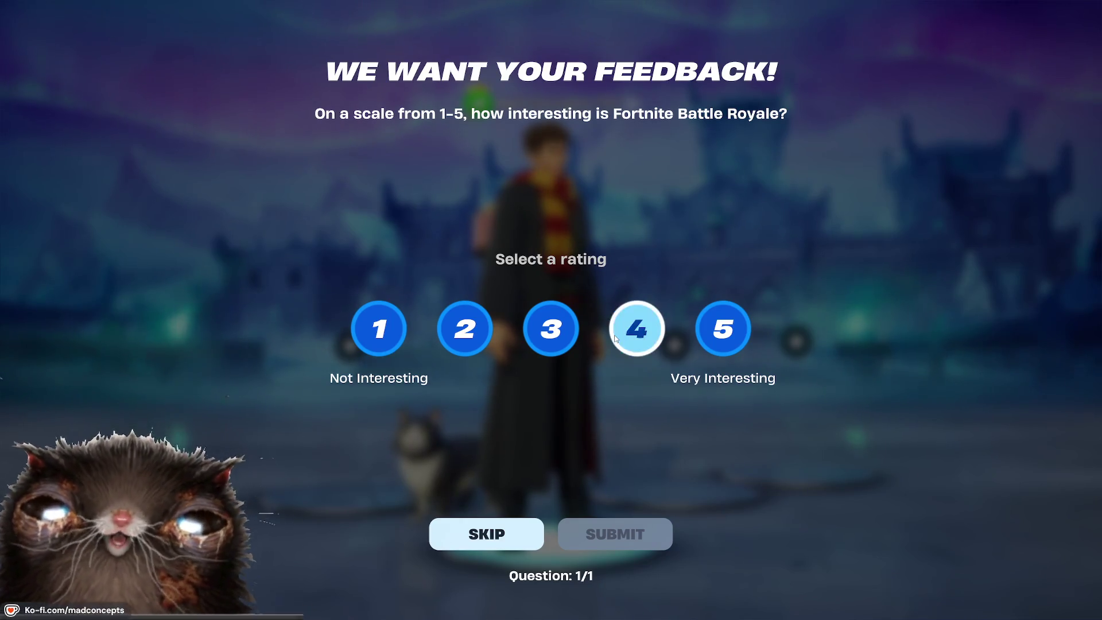
click(486, 534)
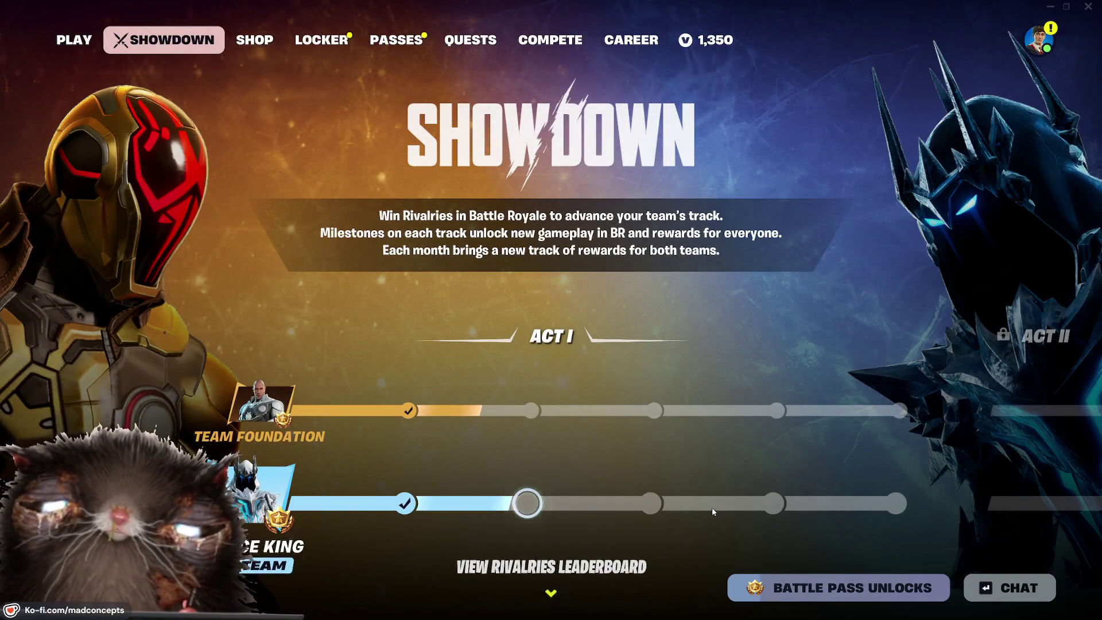
Step: Inspect the Enhanced Harpoon Gun and Golden Fishing Spots rewards on the Team Foundation track
scroll(534, 568, down, 3)
scroll(532, 518, up, 3)
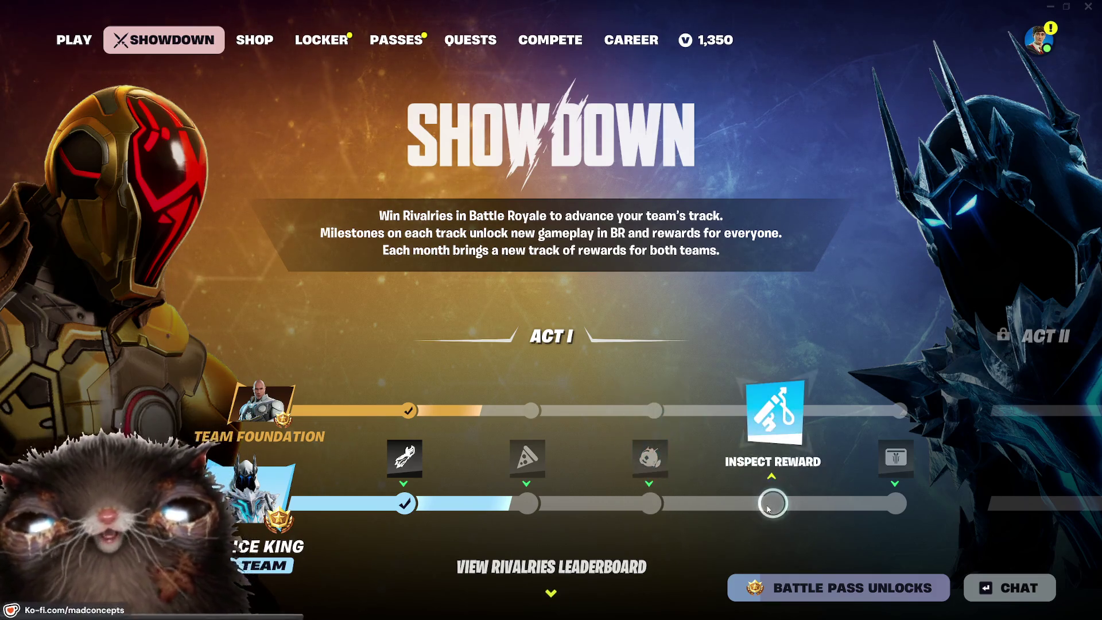
click(755, 402)
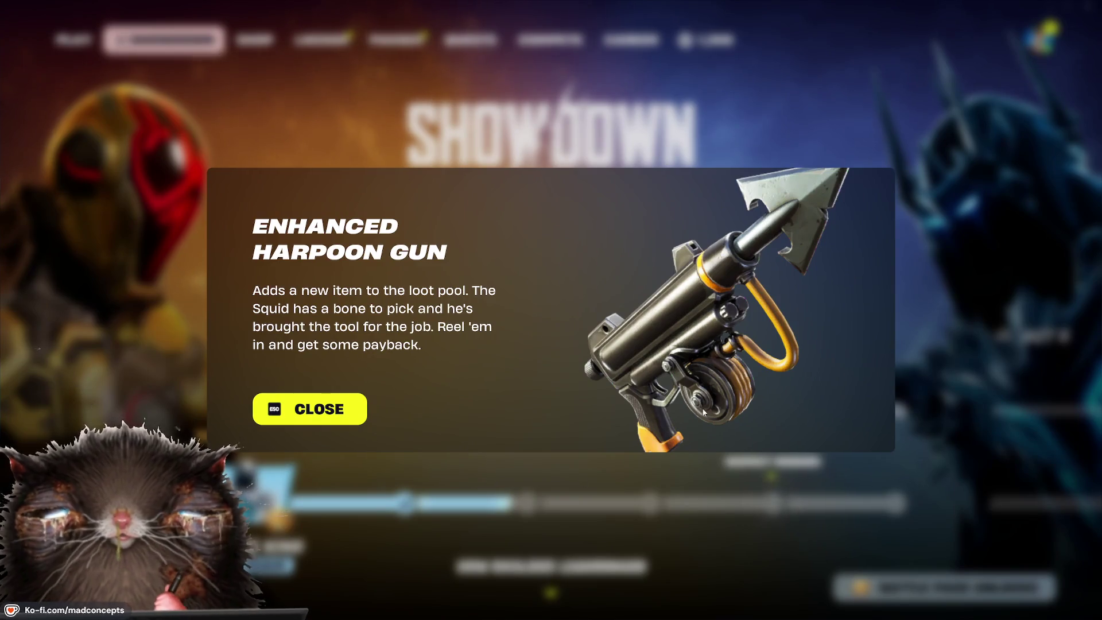
click(360, 412)
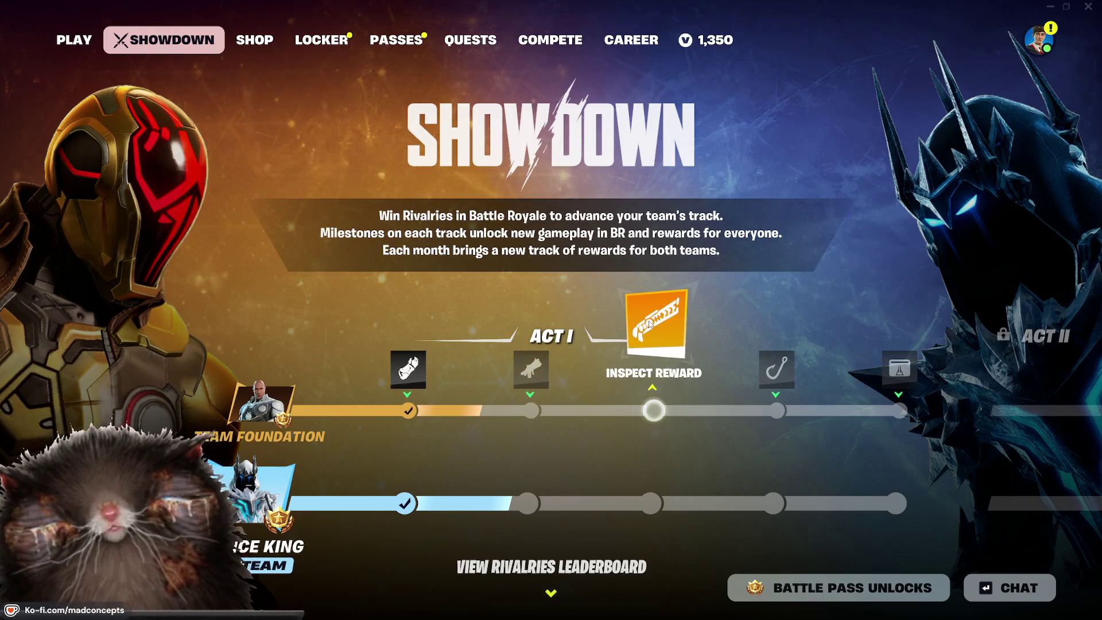
click(773, 335)
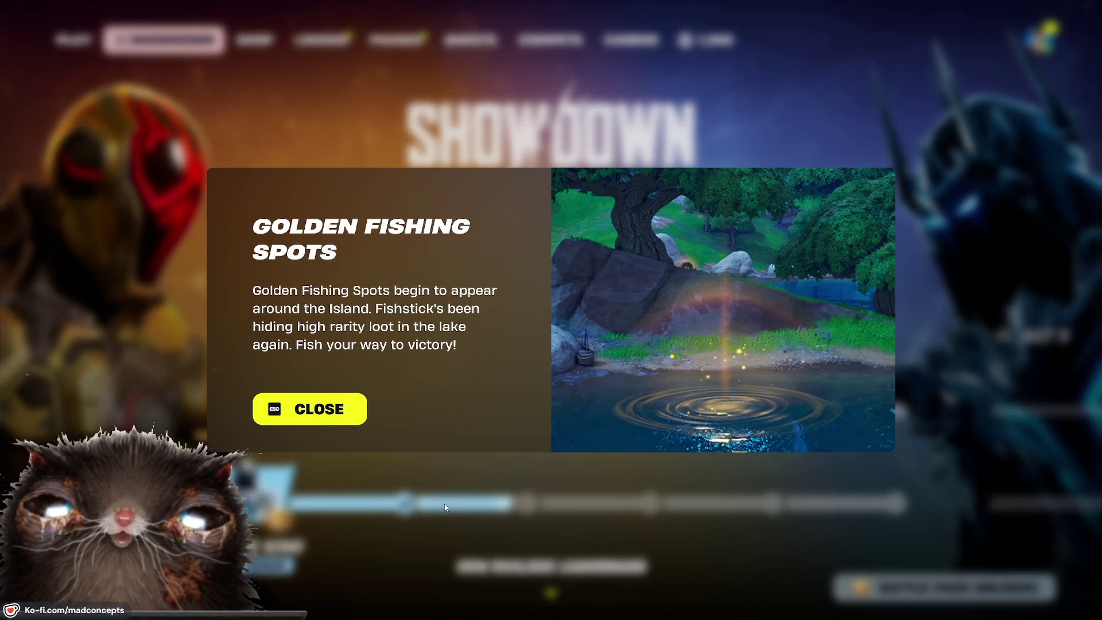
click(360, 414)
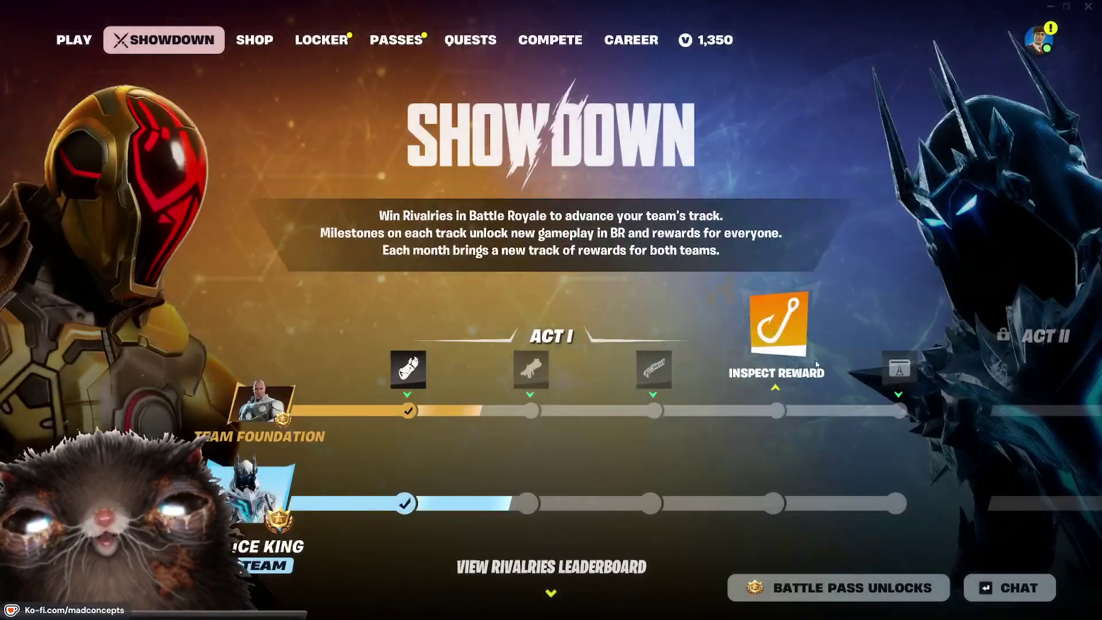
Step: Inspect the Seven Compound Vault Key and Ice King's Vault Key rewards
click(899, 345)
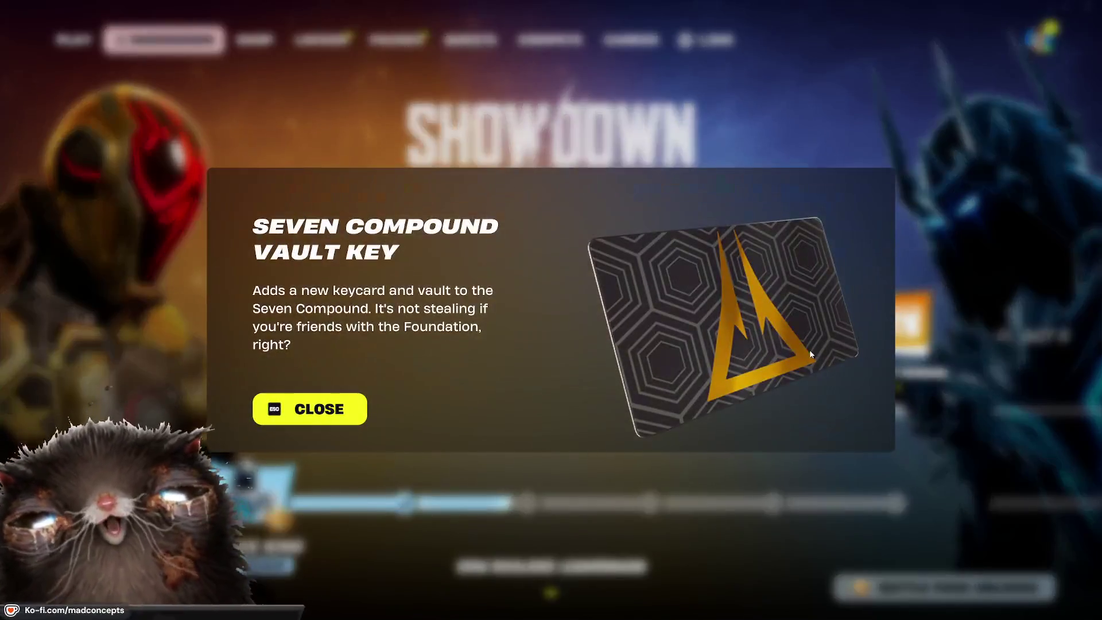
click(326, 415)
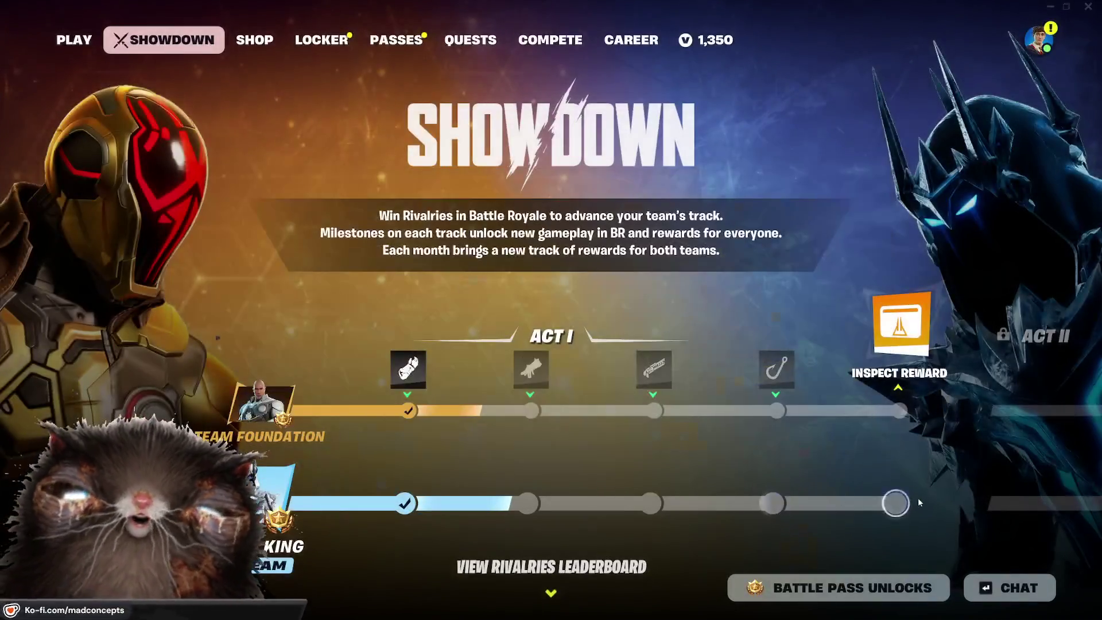
click(886, 469)
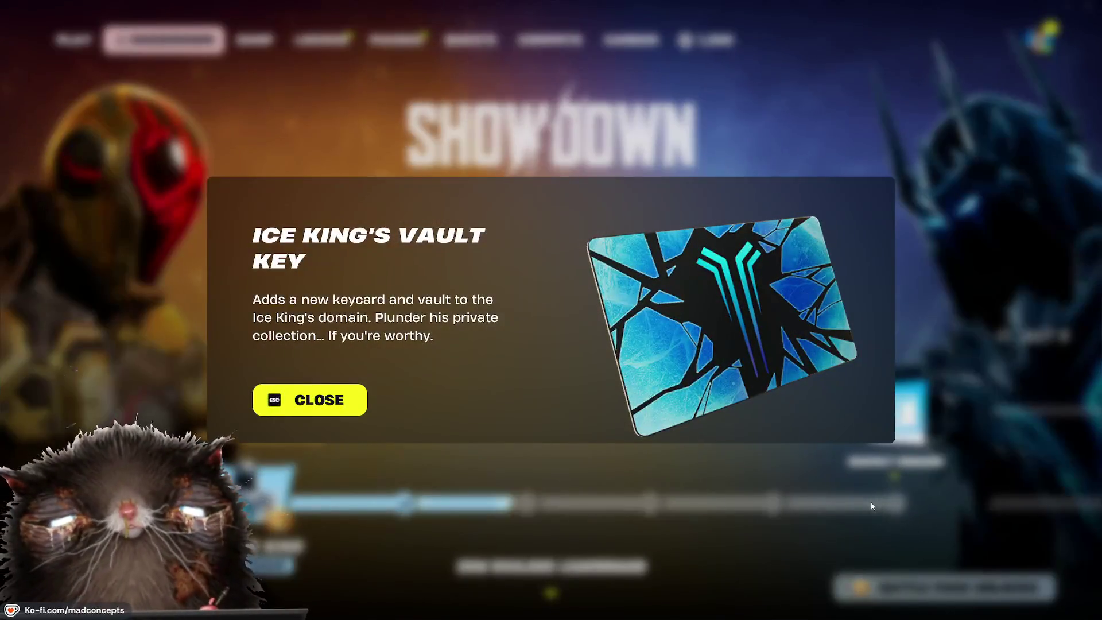
click(352, 408)
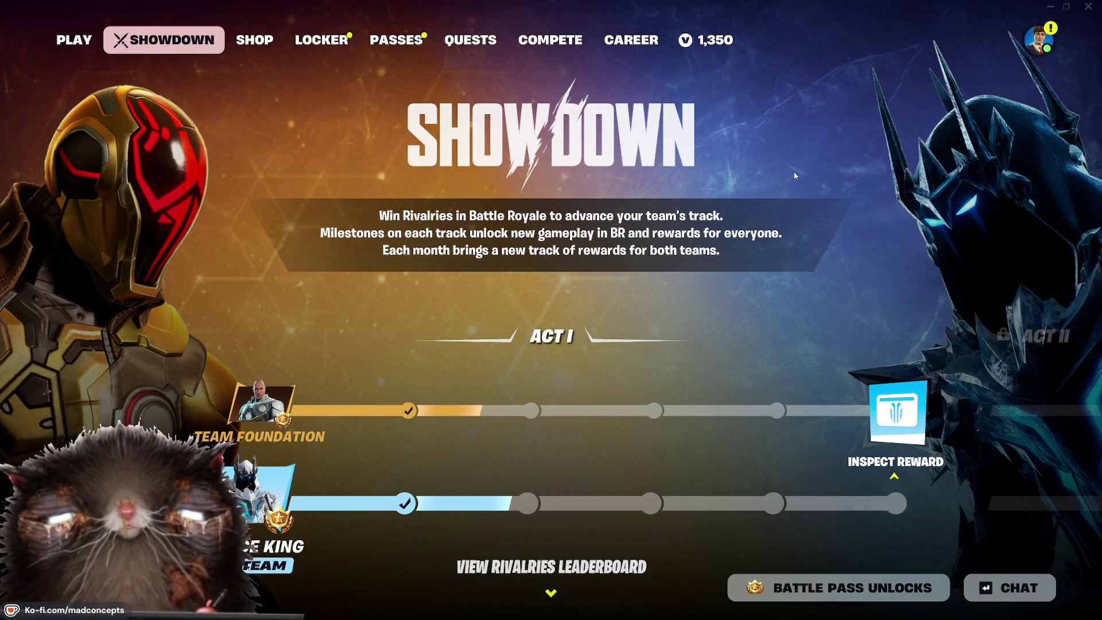
Step: Inspect the Ice King track's Enhanced Harpoon Gun, Rift Anomaly and Slapperoni Pizza rewards
scroll(966, 436, down, 2)
scroll(966, 433, up, 2)
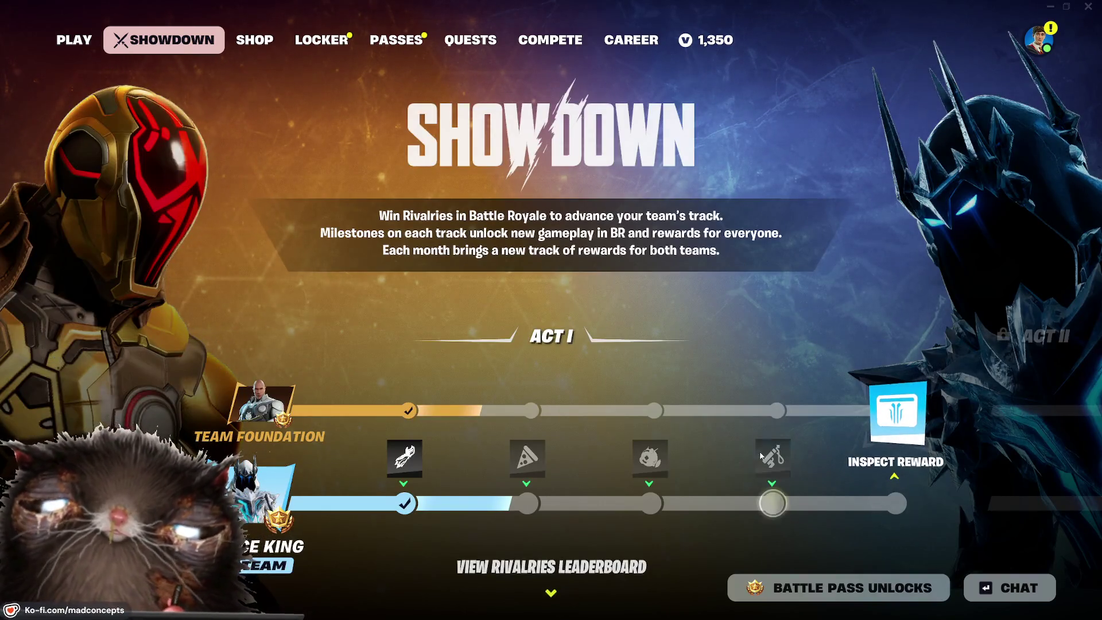
click(772, 436)
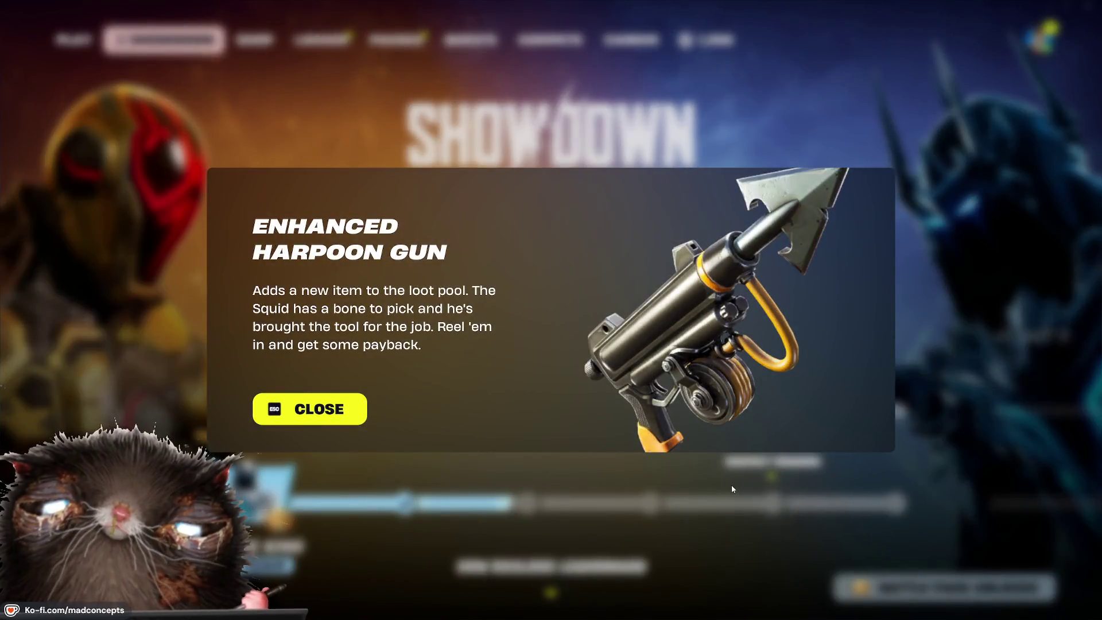
click(292, 397)
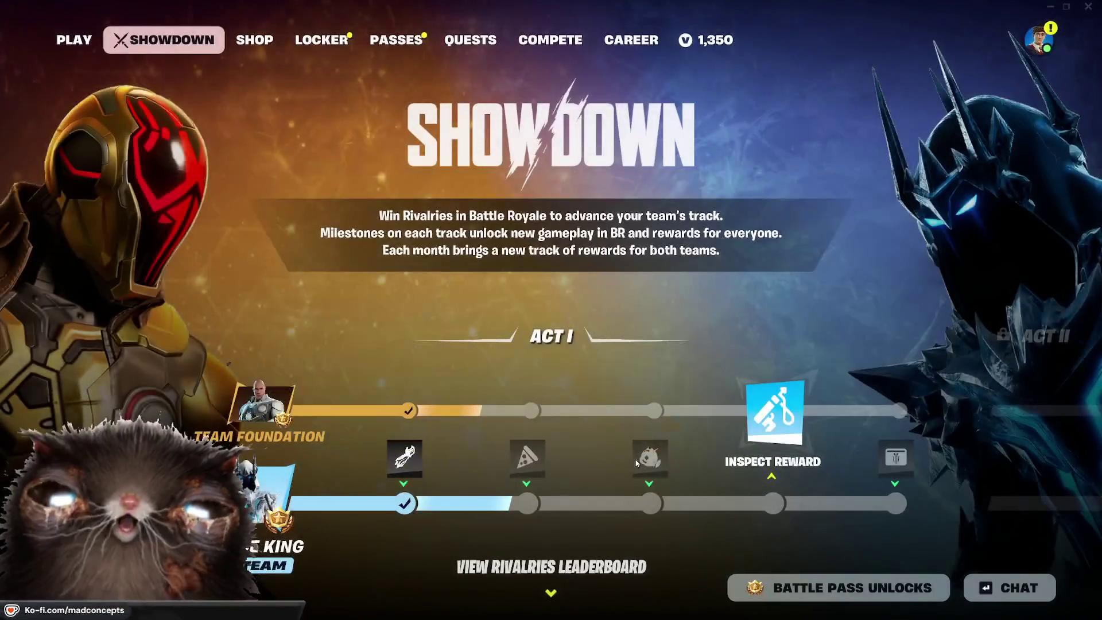
click(649, 419)
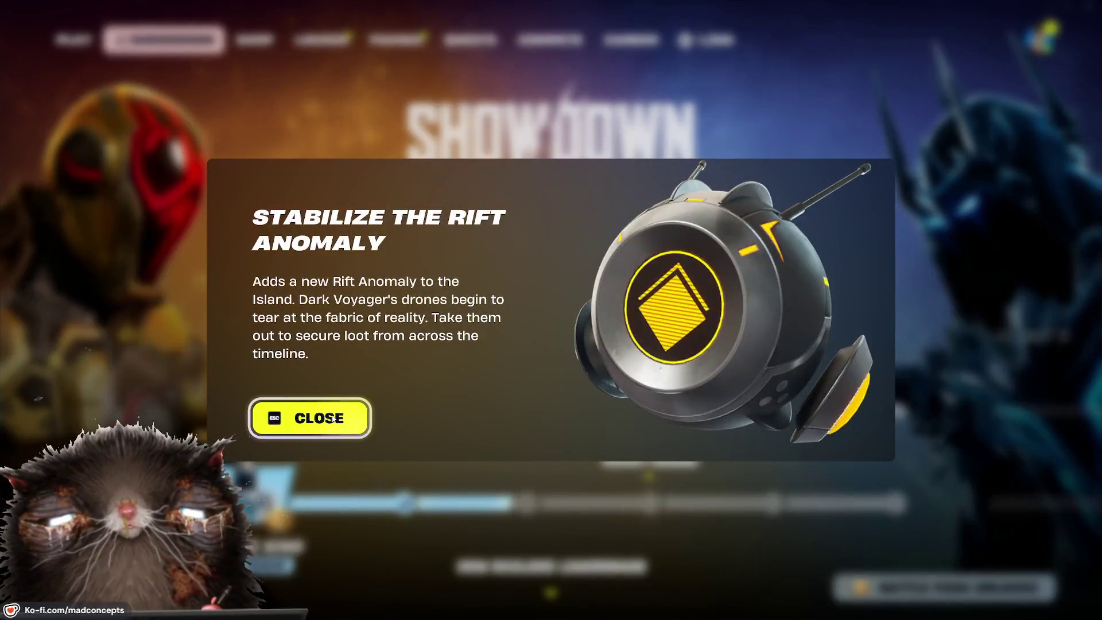
click(346, 417)
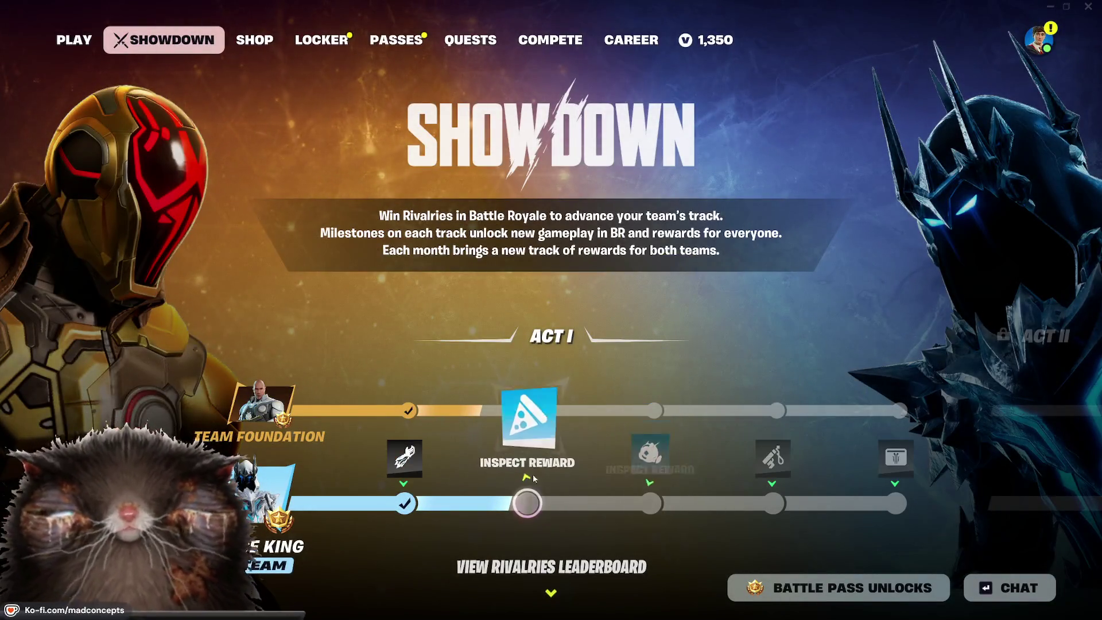
click(531, 431)
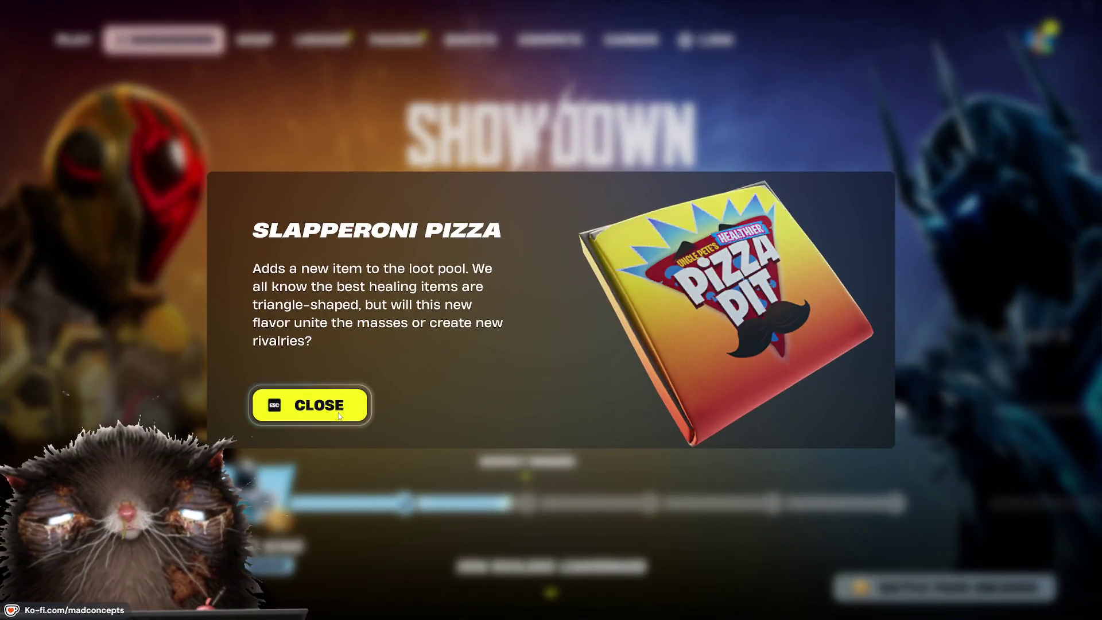
click(341, 416)
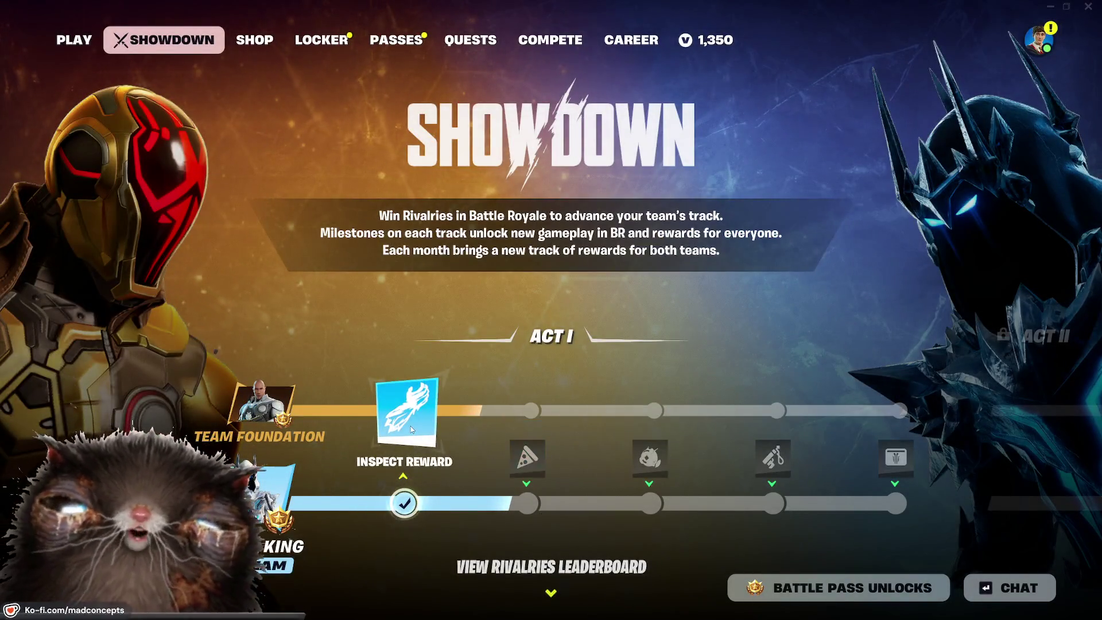
Step: View the Ice King's Gauntlets reward, switch to the Team Foundation track, and open the Social panel
click(411, 426)
key(Escape)
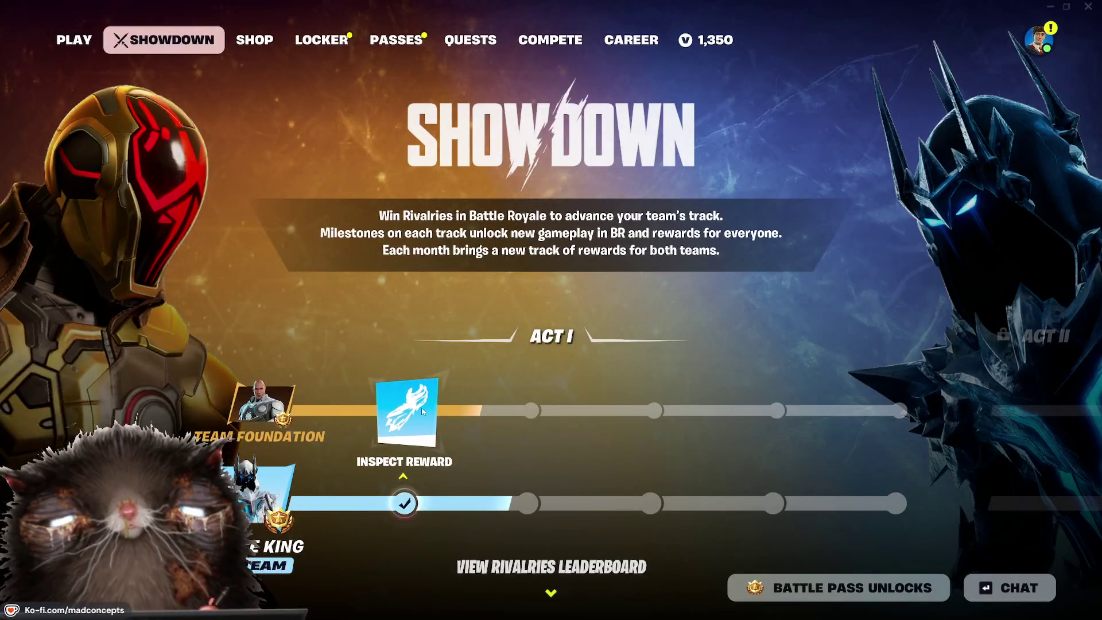
click(499, 412)
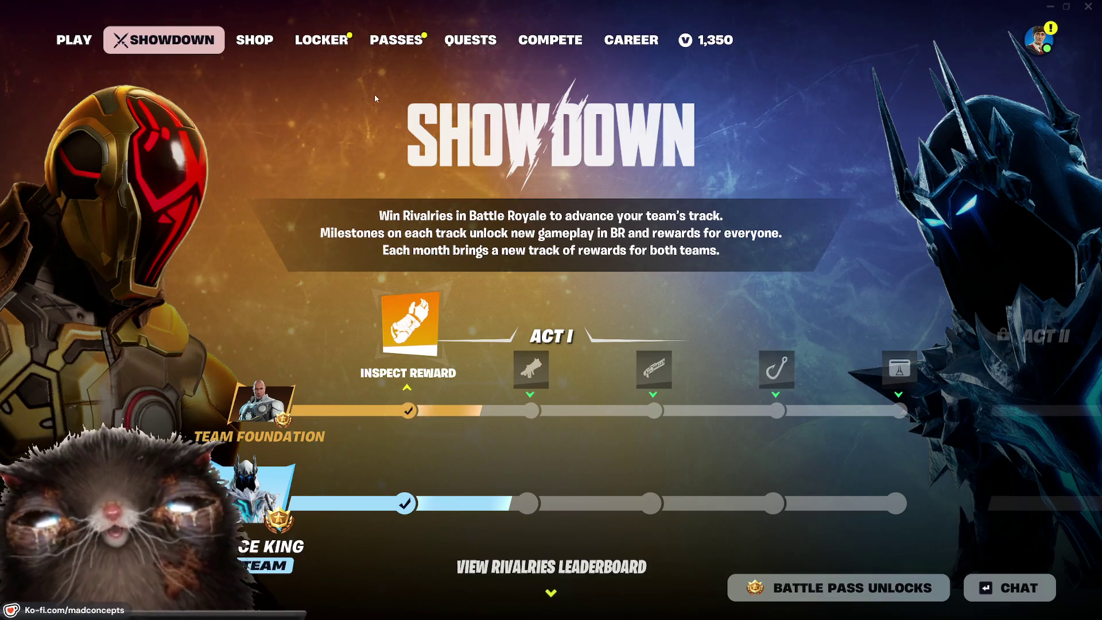
key(Escape)
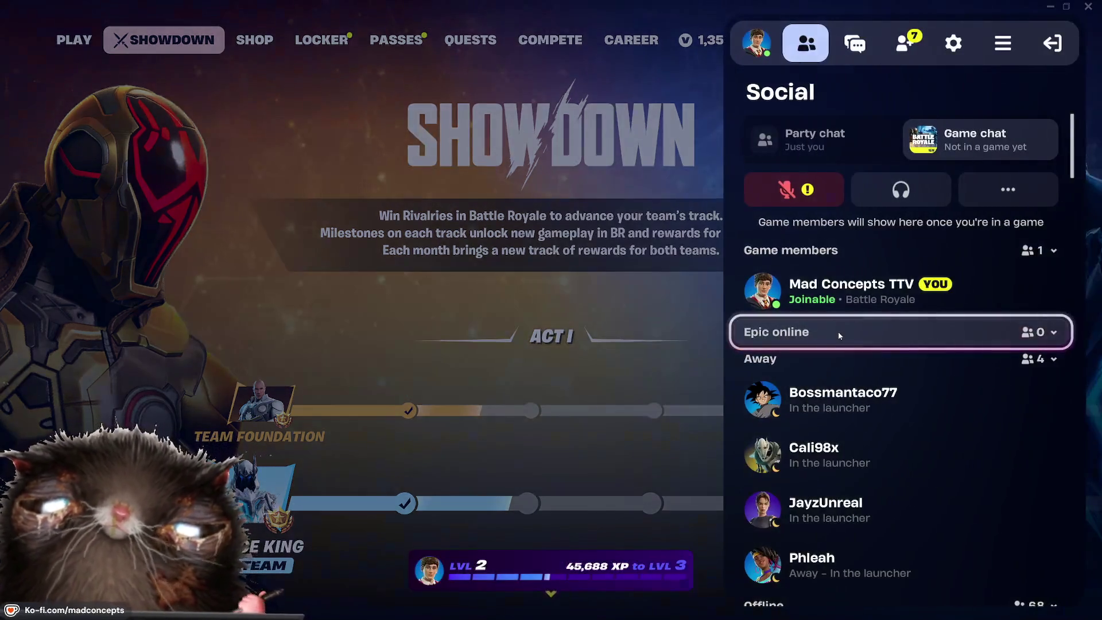